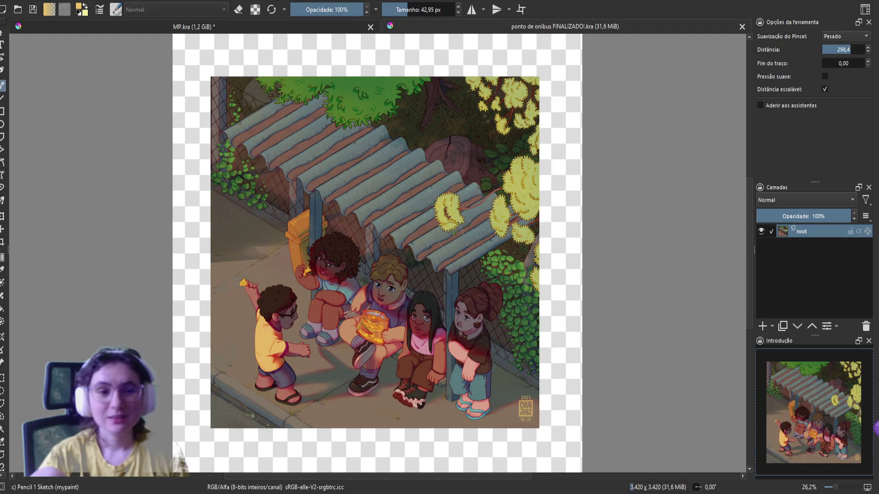
Hide the interface so the bus-stop illustration fills the screen in canvas-only mode
{"action": "left_click_drag", "start_coordinate": [569, 218], "coordinate": [584, 230]}
{"action": "key", "text": "Tab"}
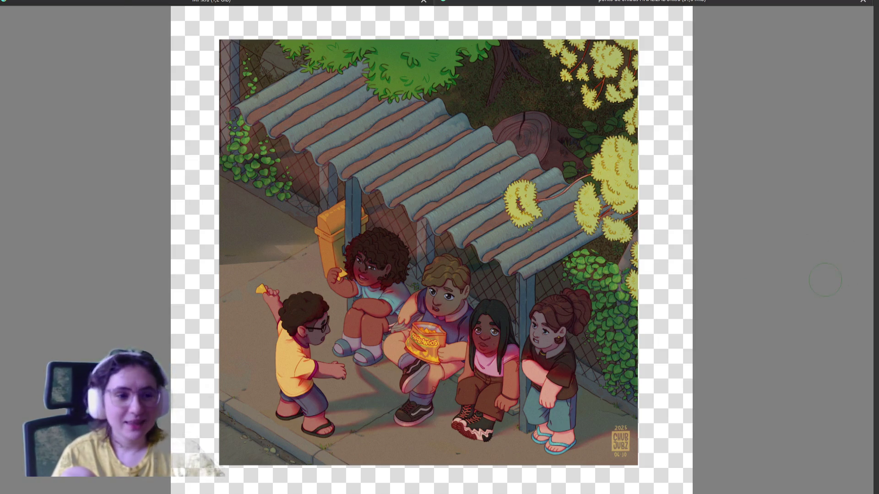
{"action": "scroll", "coordinate": [458, 293], "scroll_direction": "up", "scroll_amount": 5}
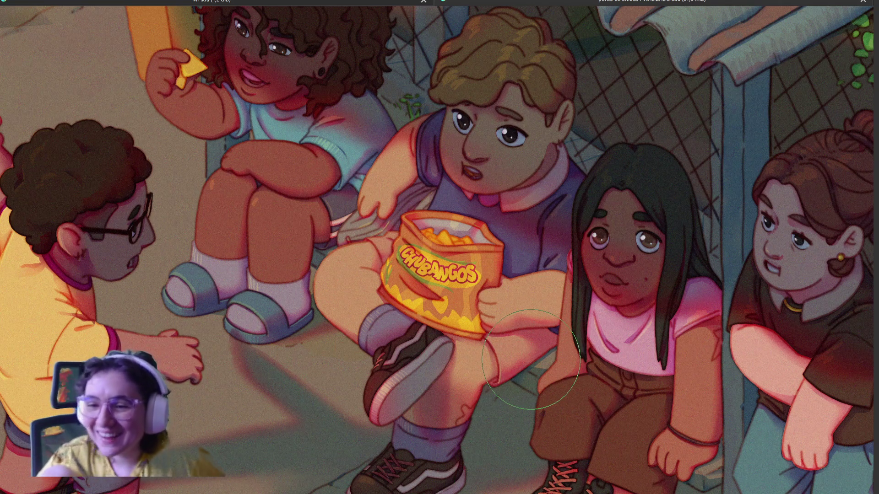
{"action": "scroll", "coordinate": [531, 360], "scroll_direction": "down", "scroll_amount": 2}
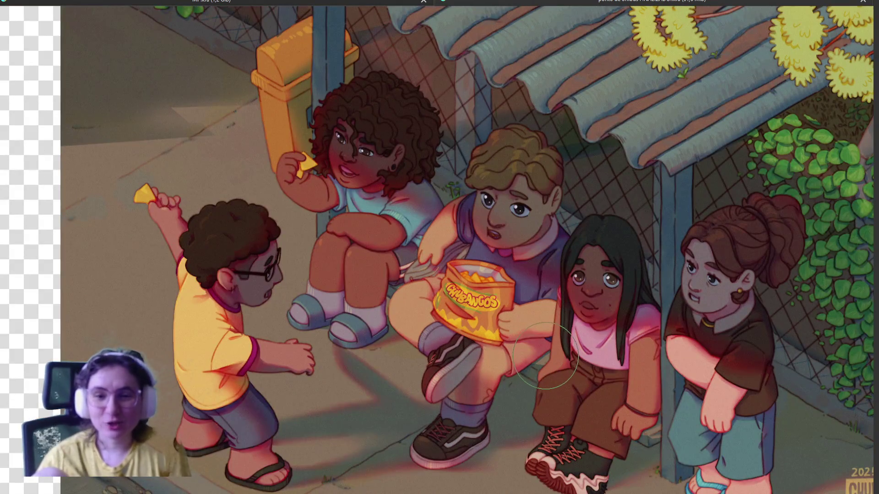
Zoom and pan over the kids, the chip bag and the signature corner to inspect details
{"action": "left_click_drag", "start_coordinate": [558, 361], "coordinate": [474, 339]}
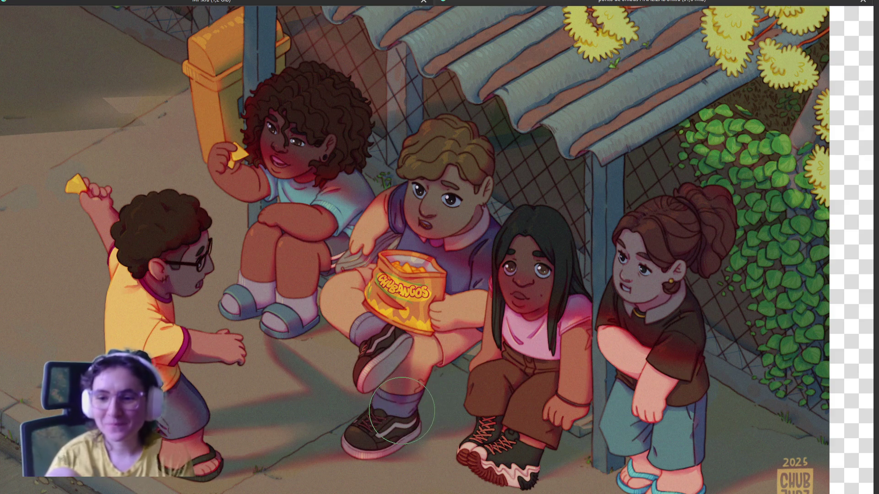
{"action": "scroll", "coordinate": [402, 413], "scroll_direction": "up", "scroll_amount": 1}
{"action": "scroll", "coordinate": [365, 409], "scroll_direction": "down", "scroll_amount": 3}
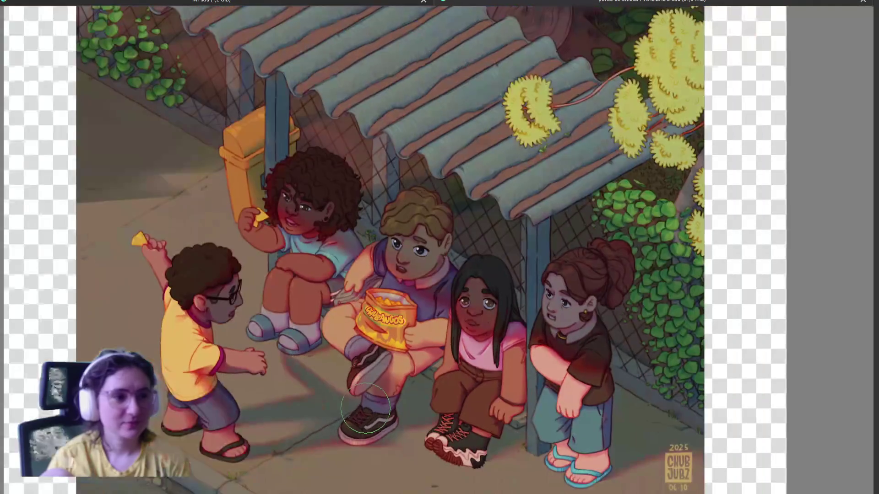
{"action": "left_click_drag", "start_coordinate": [432, 342], "coordinate": [441, 369]}
{"action": "left_click_drag", "start_coordinate": [405, 400], "coordinate": [417, 361]}
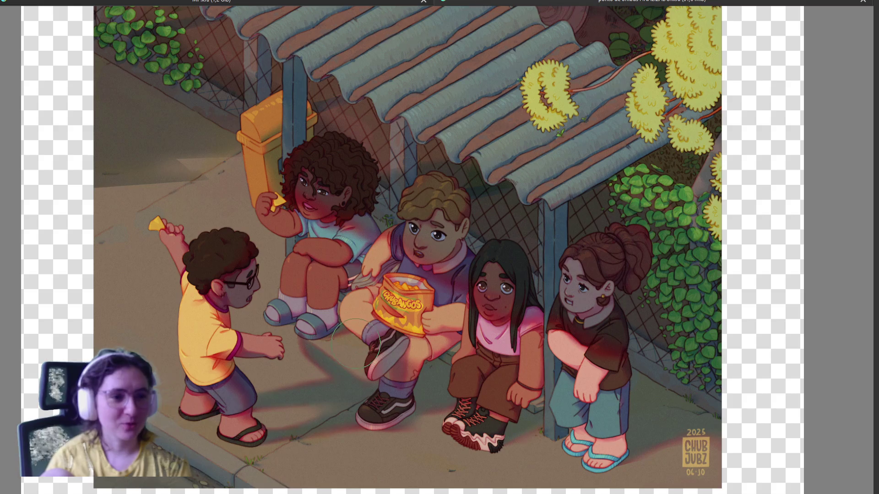
{"action": "scroll", "coordinate": [355, 344], "scroll_direction": "up", "scroll_amount": 3}
{"action": "left_click_drag", "start_coordinate": [415, 311], "coordinate": [428, 304]}
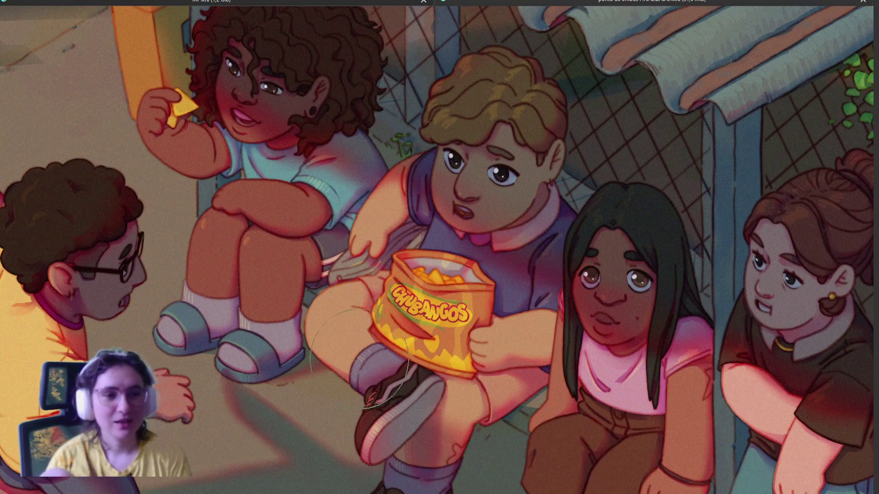
{"action": "scroll", "coordinate": [370, 380], "scroll_direction": "down", "scroll_amount": 5}
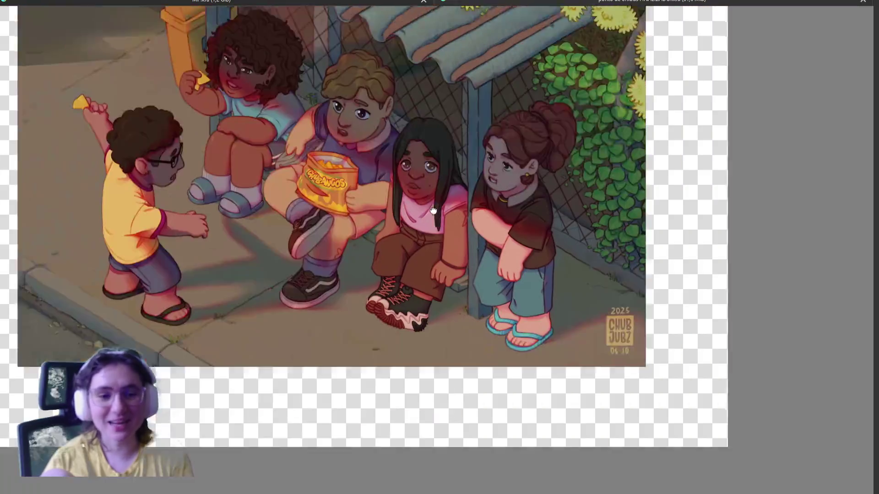
{"action": "scroll", "coordinate": [461, 354], "scroll_direction": "up", "scroll_amount": 3}
{"action": "scroll", "coordinate": [461, 354], "scroll_direction": "up", "scroll_amount": 2}
{"action": "left_click_drag", "start_coordinate": [461, 354], "coordinate": [458, 364]}
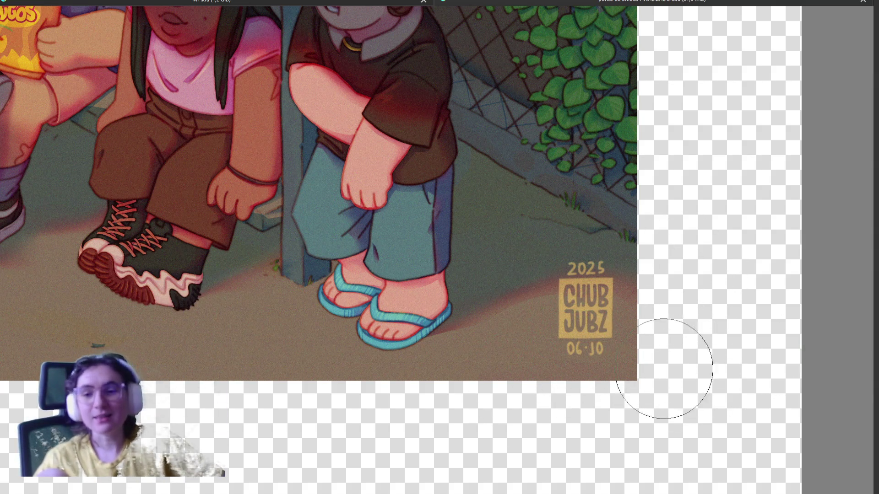
{"action": "scroll", "coordinate": [531, 442], "scroll_direction": "down", "scroll_amount": 5}
{"action": "scroll", "coordinate": [515, 450], "scroll_direction": "down", "scroll_amount": 2}
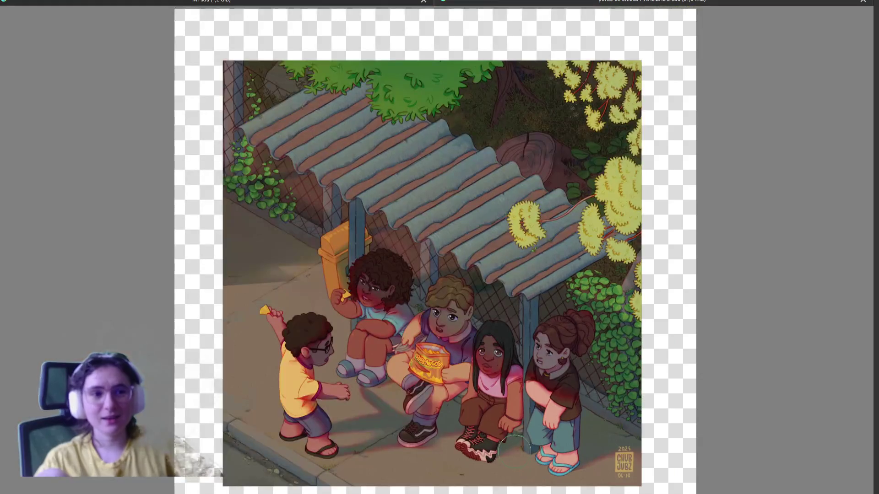
Pan up and zoom over the bus-stop illustration to look it over once more
{"action": "left_click_drag", "start_coordinate": [514, 451], "coordinate": [509, 408]}
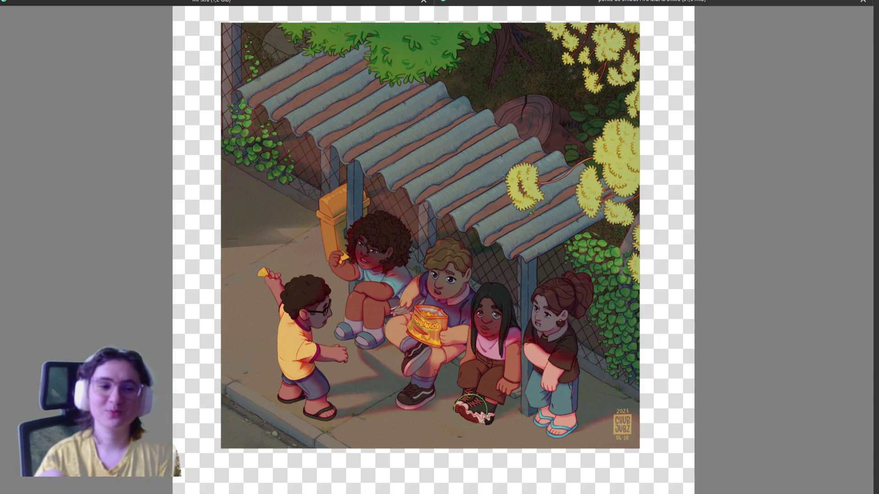
{"action": "left_click_drag", "start_coordinate": [540, 329], "coordinate": [535, 344]}
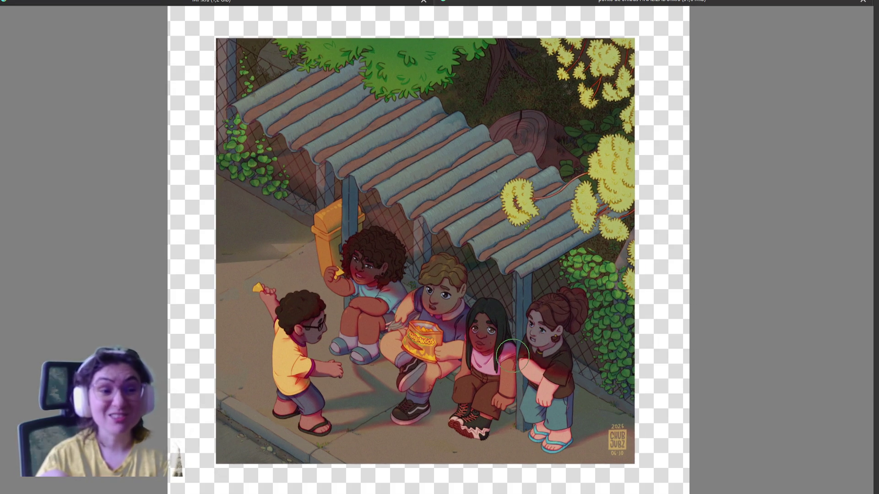
{"action": "scroll", "coordinate": [622, 405], "scroll_direction": "up", "scroll_amount": 3}
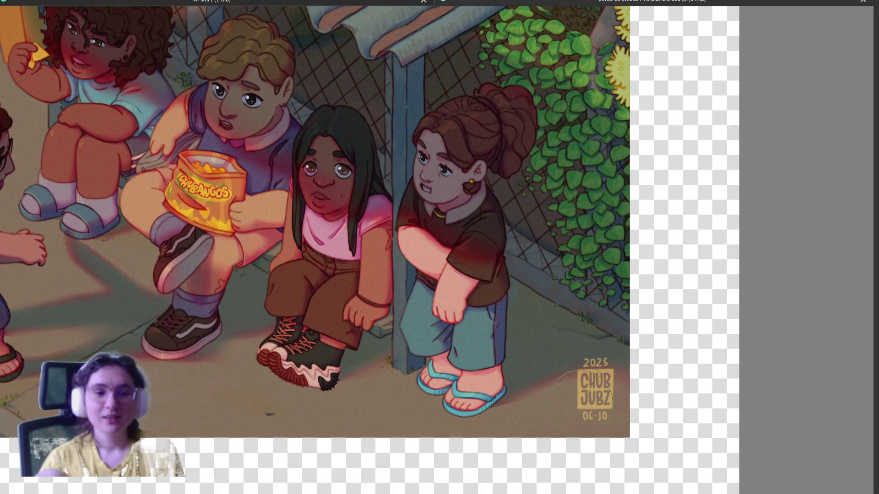
{"action": "scroll", "coordinate": [544, 439], "scroll_direction": "down", "scroll_amount": 5}
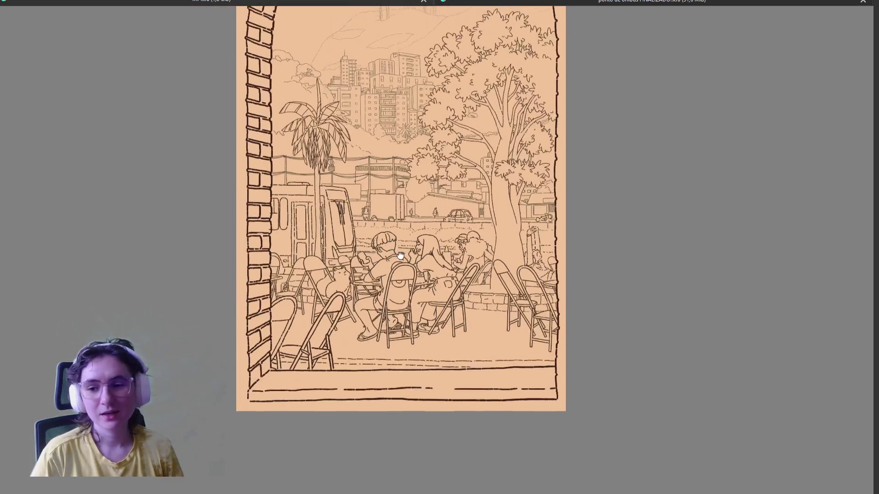
{"action": "key", "text": "Tab"}
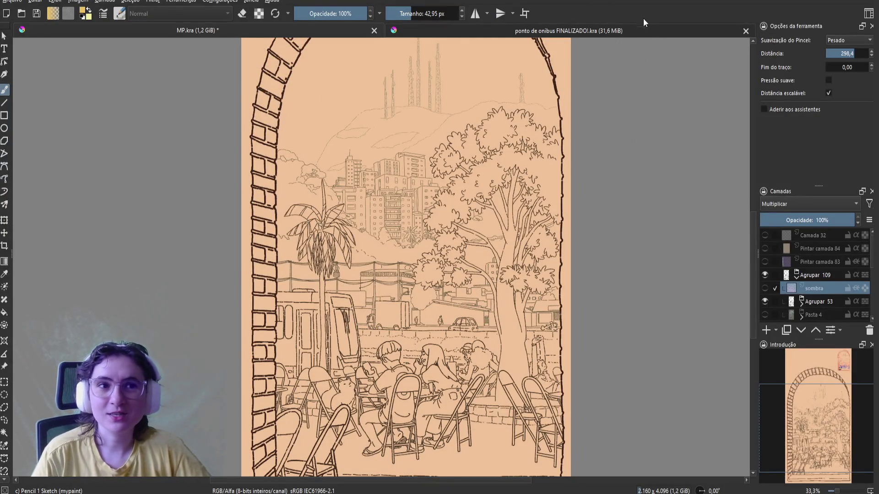
{"action": "left_click", "coordinate": [743, 33]}
{"action": "left_click", "coordinate": [746, 31]}
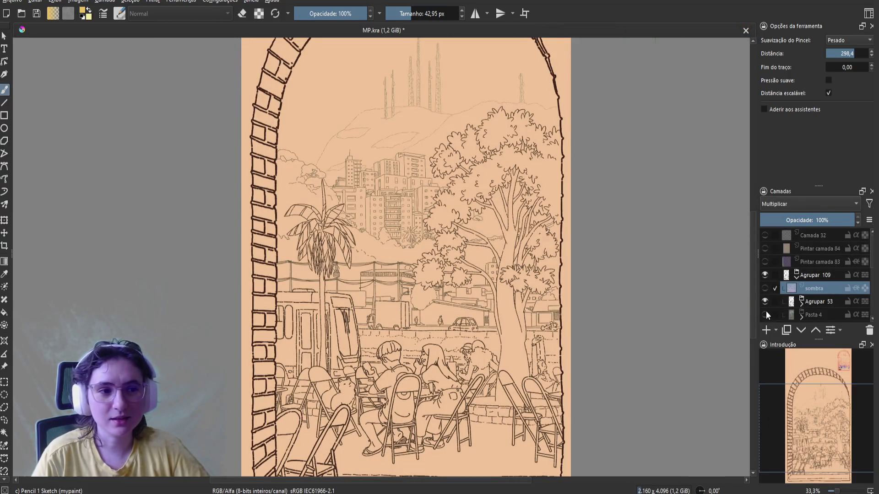
{"action": "left_click", "coordinate": [765, 315]}
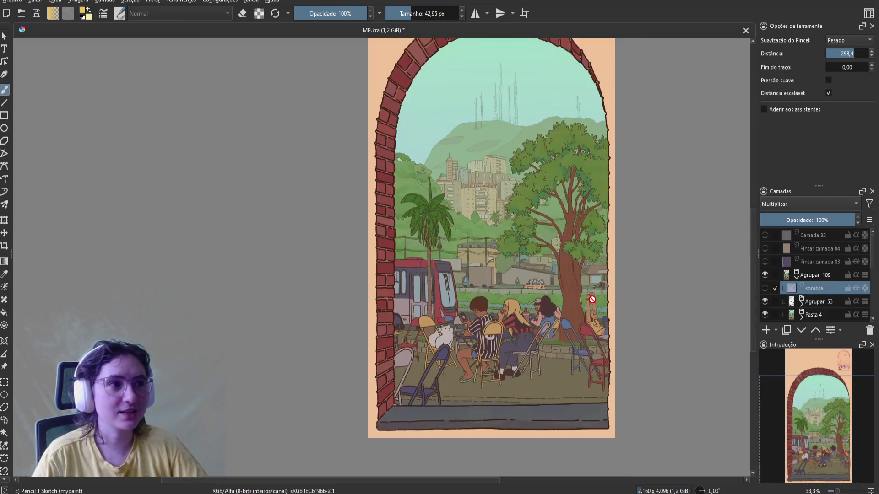
{"action": "left_click_drag", "start_coordinate": [566, 308], "coordinate": [462, 381]}
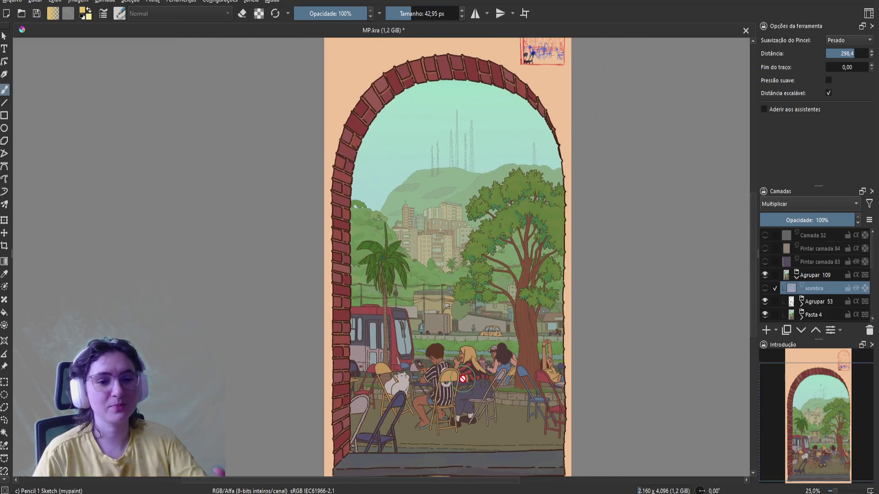
{"action": "scroll", "coordinate": [459, 384], "scroll_direction": "up", "scroll_amount": 1}
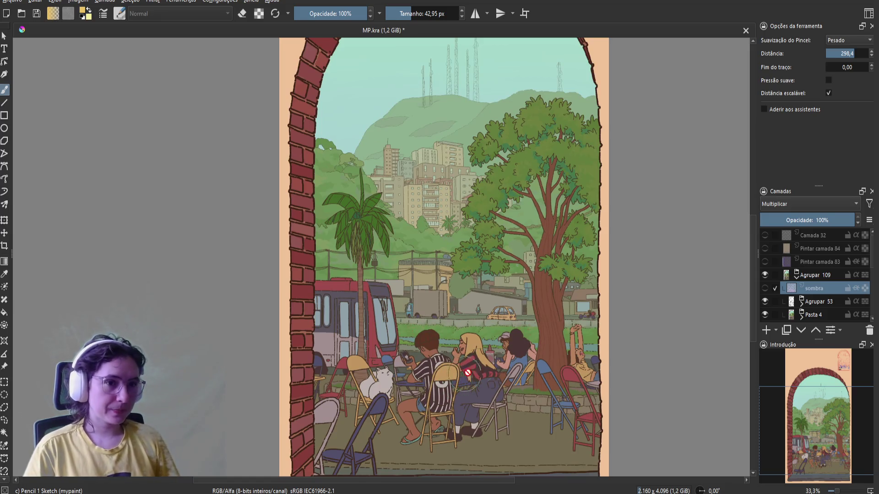
{"action": "left_click", "coordinate": [766, 293]}
{"action": "left_click", "coordinate": [766, 294]}
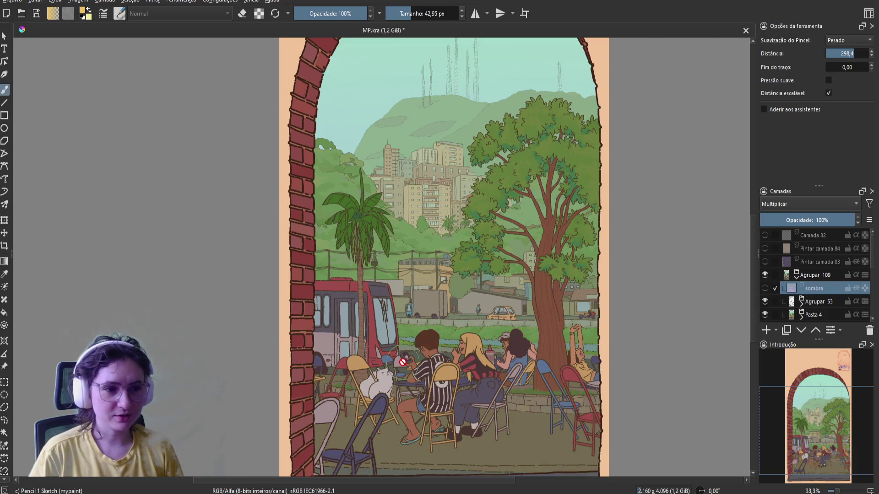
{"action": "scroll", "coordinate": [402, 362], "scroll_direction": "up", "scroll_amount": 1}
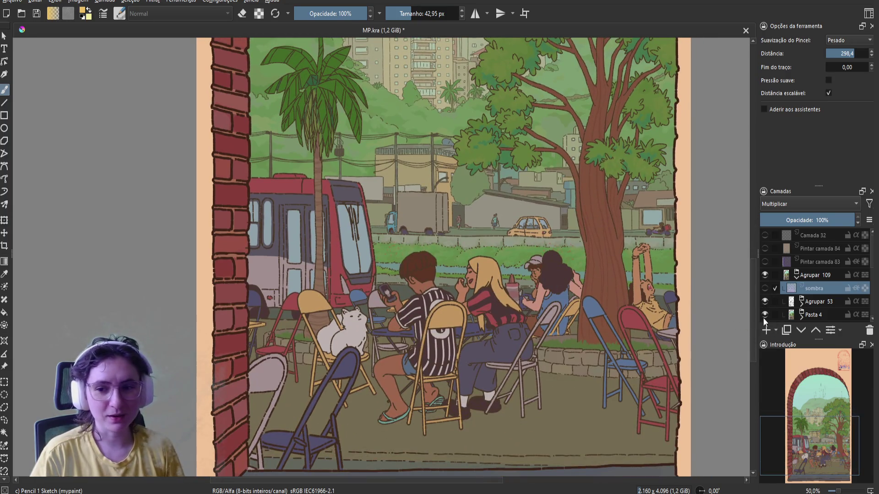
{"action": "left_click", "coordinate": [765, 315]}
{"action": "scroll", "coordinate": [398, 331], "scroll_direction": "up", "scroll_amount": 1}
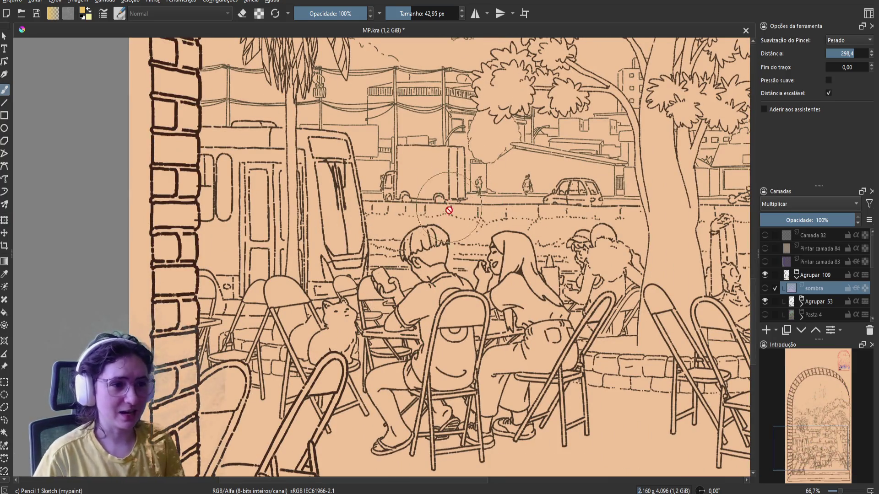
{"action": "scroll", "coordinate": [391, 354], "scroll_direction": "up", "scroll_amount": 1}
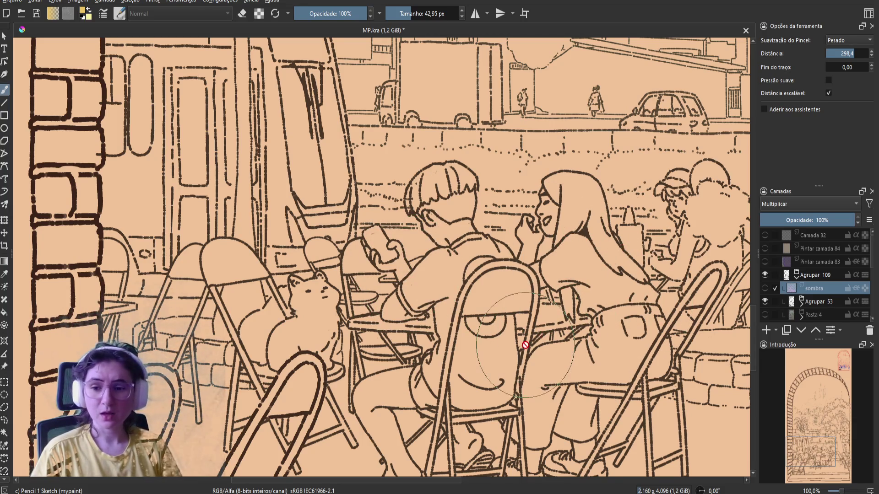
{"action": "scroll", "coordinate": [489, 329], "scroll_direction": "down", "scroll_amount": 1}
{"action": "scroll", "coordinate": [487, 328], "scroll_direction": "down", "scroll_amount": 1}
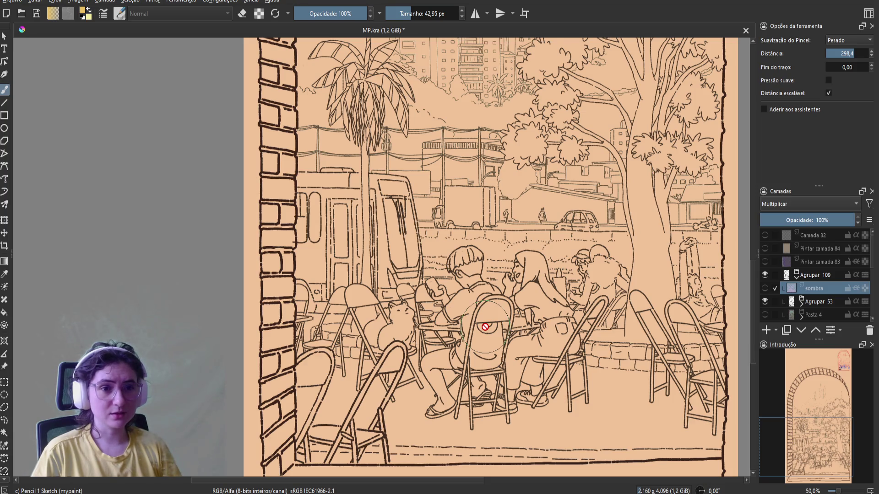
{"action": "scroll", "coordinate": [484, 327], "scroll_direction": "down", "scroll_amount": 1}
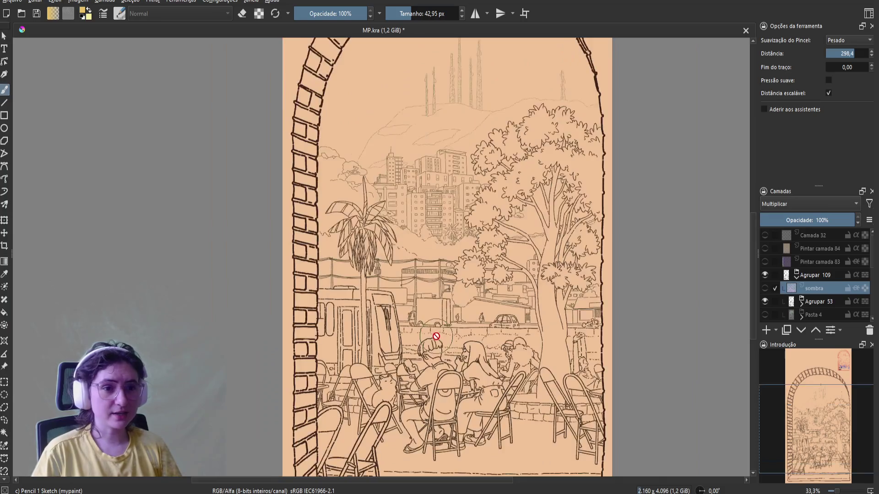
{"action": "scroll", "coordinate": [424, 245], "scroll_direction": "up", "scroll_amount": 1}
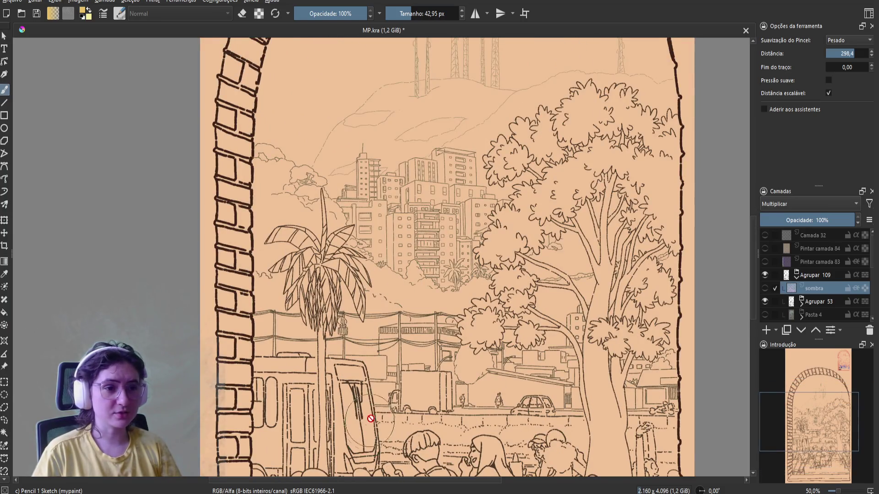
{"action": "scroll", "coordinate": [480, 320], "scroll_direction": "up", "scroll_amount": 1}
{"action": "scroll", "coordinate": [481, 321], "scroll_direction": "down", "scroll_amount": 2}
{"action": "scroll", "coordinate": [483, 327], "scroll_direction": "down", "scroll_amount": 1}
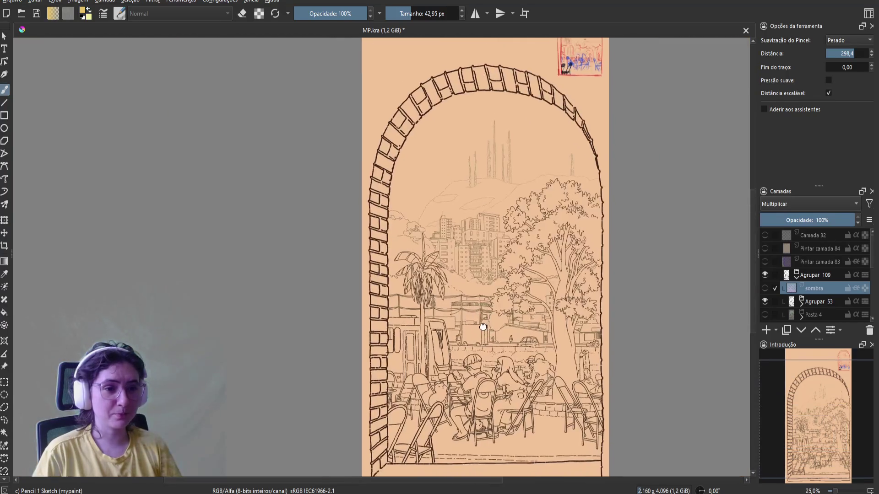
{"action": "left_click_drag", "start_coordinate": [483, 327], "coordinate": [474, 319]}
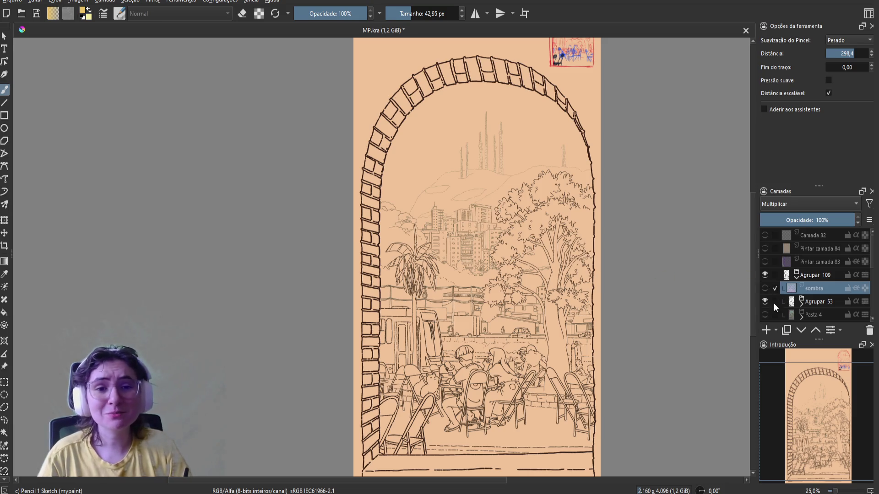
{"action": "left_click", "coordinate": [801, 305]}
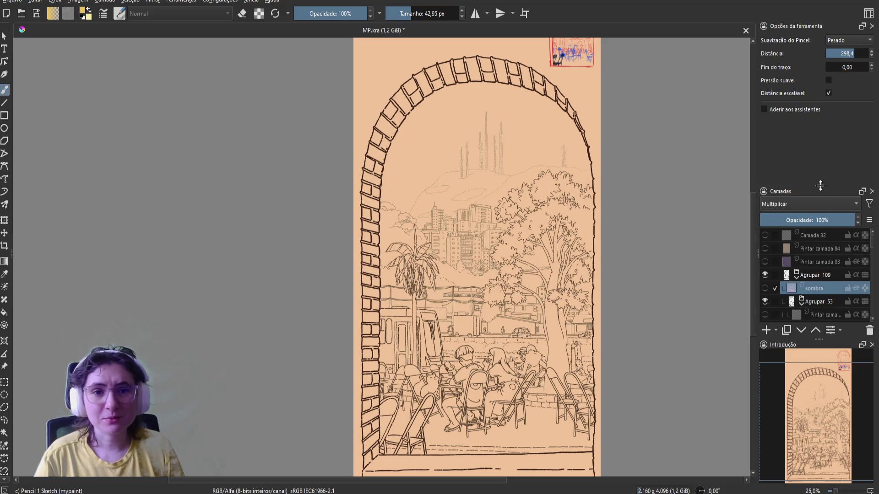
Enlarge the layer list and toggle layer visibility to find and select the figures paint layer
{"action": "left_click_drag", "start_coordinate": [824, 185], "coordinate": [824, 120]}
{"action": "scroll", "coordinate": [776, 264], "scroll_direction": "down", "scroll_amount": 1}
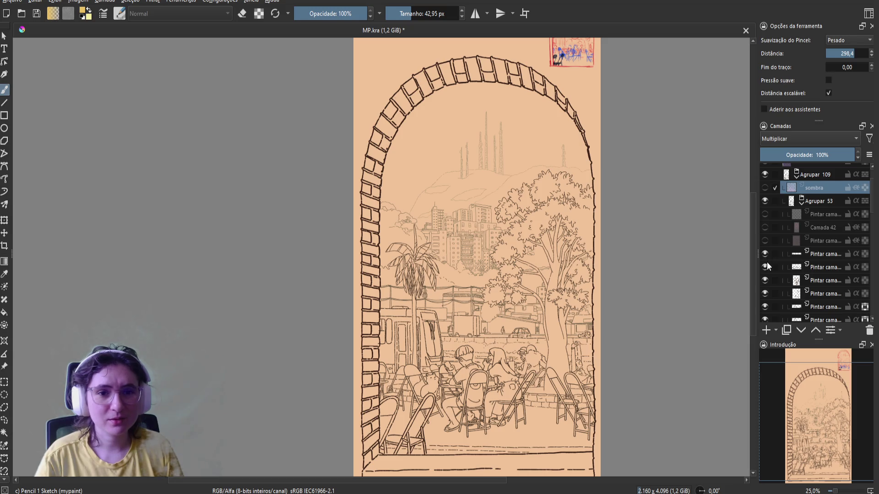
{"action": "left_click", "coordinate": [766, 279]}
{"action": "left_click", "coordinate": [765, 279]}
{"action": "left_click", "coordinate": [765, 293]}
{"action": "double_click", "coordinate": [765, 294]}
{"action": "left_click", "coordinate": [766, 294]}
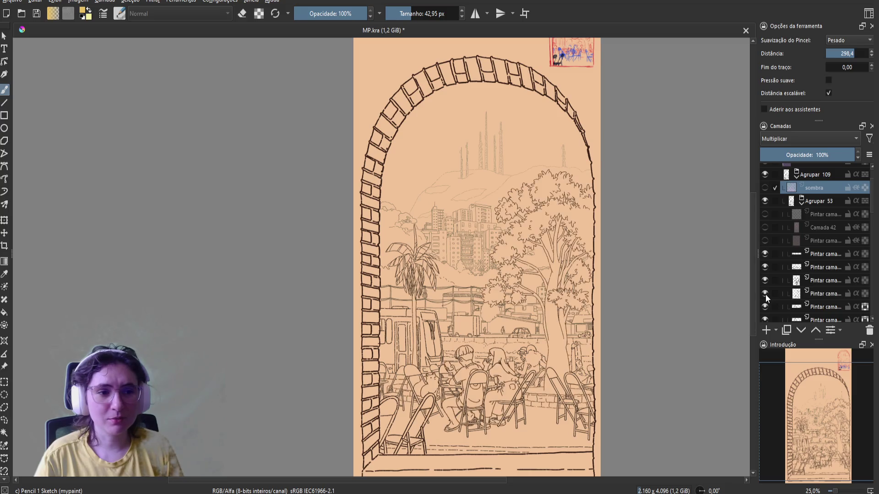
{"action": "left_click", "coordinate": [825, 293]}
Sample the dark brown of the hair outline as the paint colour
{"action": "scroll", "coordinate": [547, 367], "scroll_direction": "up", "scroll_amount": 4}
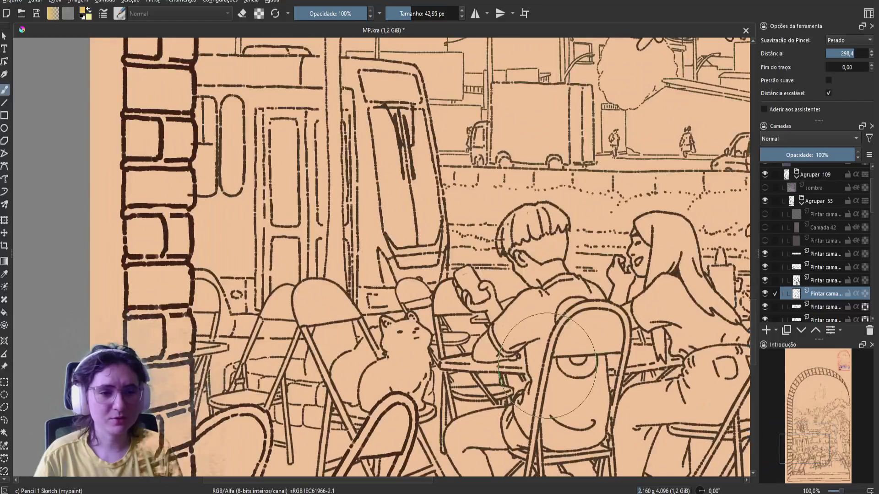
{"action": "scroll", "coordinate": [547, 366], "scroll_direction": "up", "scroll_amount": 1}
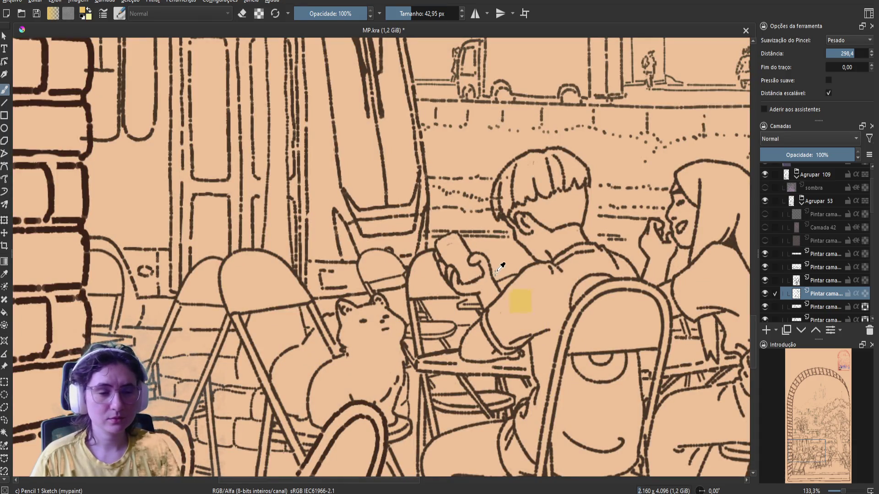
{"action": "left_click", "coordinate": [512, 218], "text": "ctrl"}
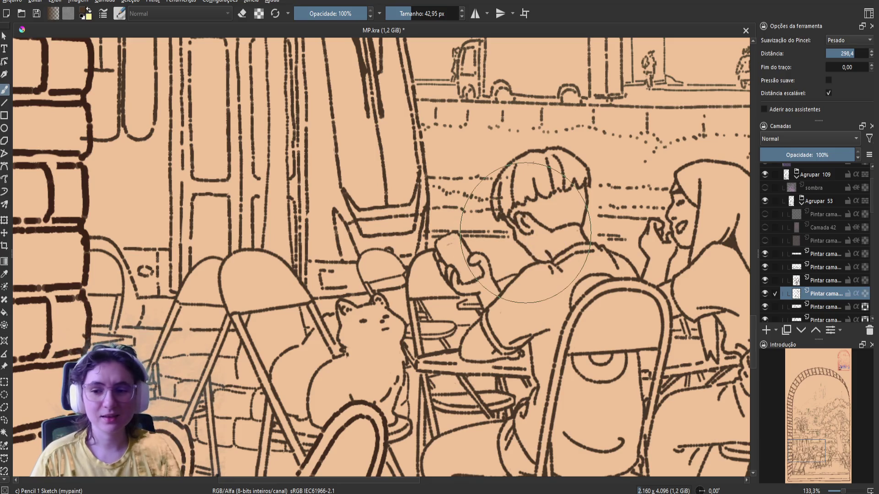
{"action": "scroll", "coordinate": [526, 233], "scroll_direction": "down", "scroll_amount": 2}
{"action": "scroll", "coordinate": [504, 243], "scroll_direction": "down", "scroll_amount": 1}
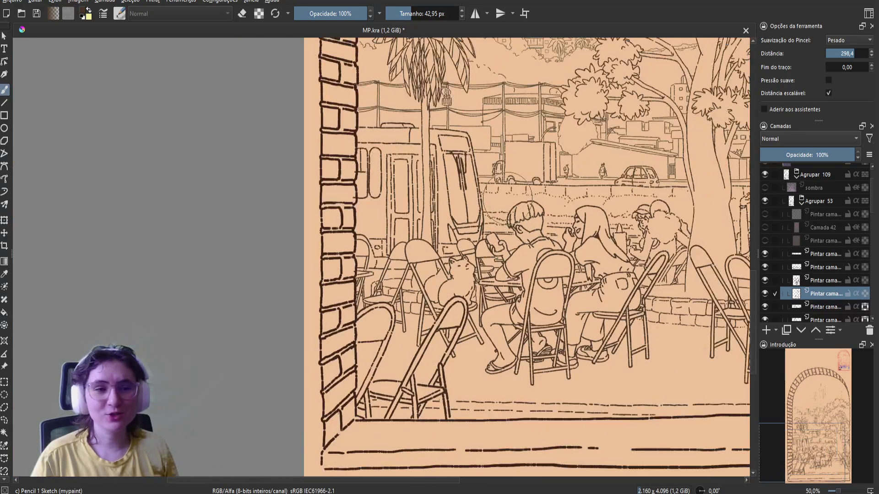
{"action": "scroll", "coordinate": [476, 257], "scroll_direction": "down", "scroll_amount": 1}
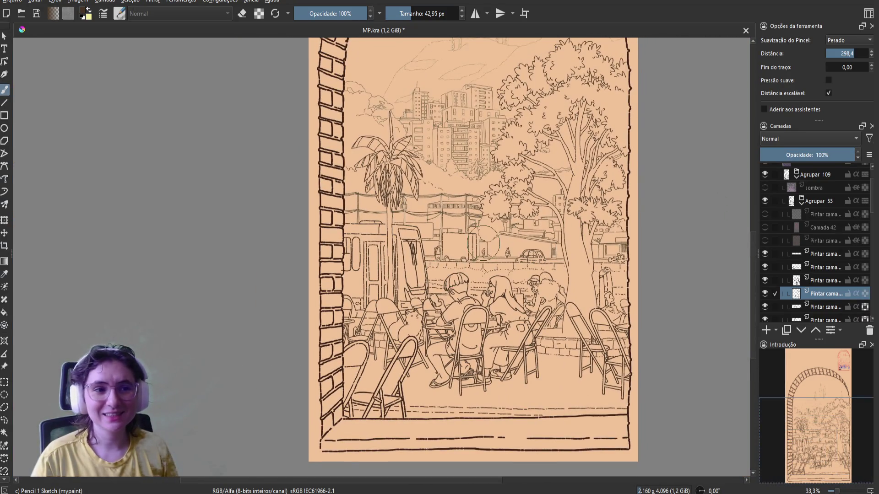
{"action": "scroll", "coordinate": [479, 268], "scroll_direction": "down", "scroll_amount": 1}
{"action": "scroll", "coordinate": [482, 273], "scroll_direction": "up", "scroll_amount": 1}
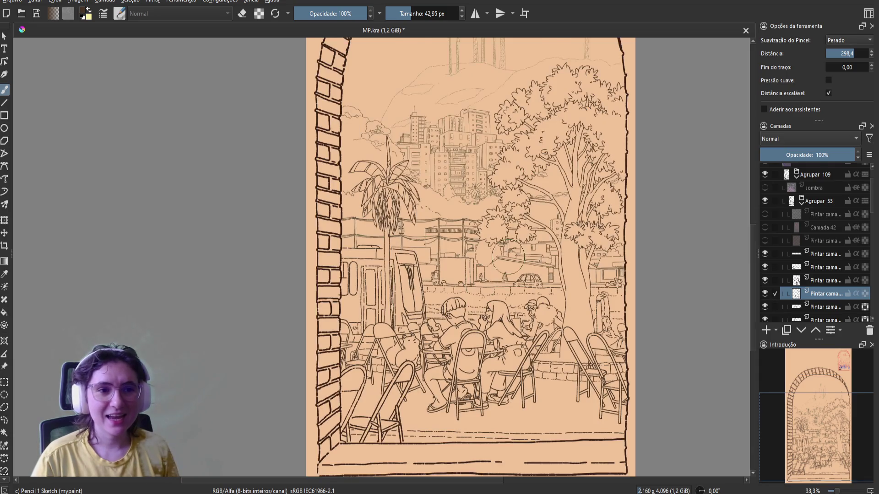
{"action": "scroll", "coordinate": [501, 259], "scroll_direction": "down", "scroll_amount": 1}
{"action": "left_click_drag", "start_coordinate": [476, 267], "coordinate": [469, 293]}
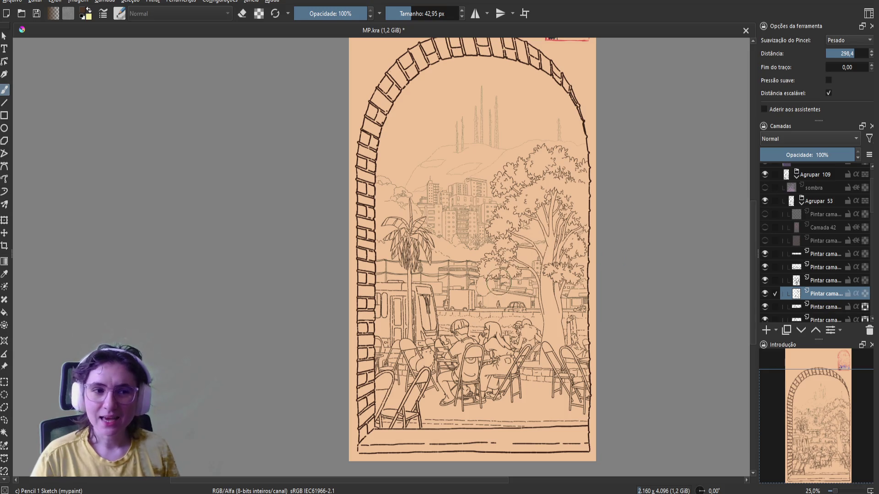
{"action": "scroll", "coordinate": [477, 311], "scroll_direction": "up", "scroll_amount": 1}
{"action": "scroll", "coordinate": [476, 312], "scroll_direction": "up", "scroll_amount": 2}
{"action": "left_click_drag", "start_coordinate": [435, 366], "coordinate": [436, 141]}
{"action": "scroll", "coordinate": [435, 141], "scroll_direction": "down", "scroll_amount": 1}
{"action": "scroll", "coordinate": [366, 412], "scroll_direction": "down", "scroll_amount": 1}
{"action": "scroll", "coordinate": [352, 457], "scroll_direction": "down", "scroll_amount": 1}
{"action": "scroll", "coordinate": [352, 457], "scroll_direction": "up", "scroll_amount": 1}
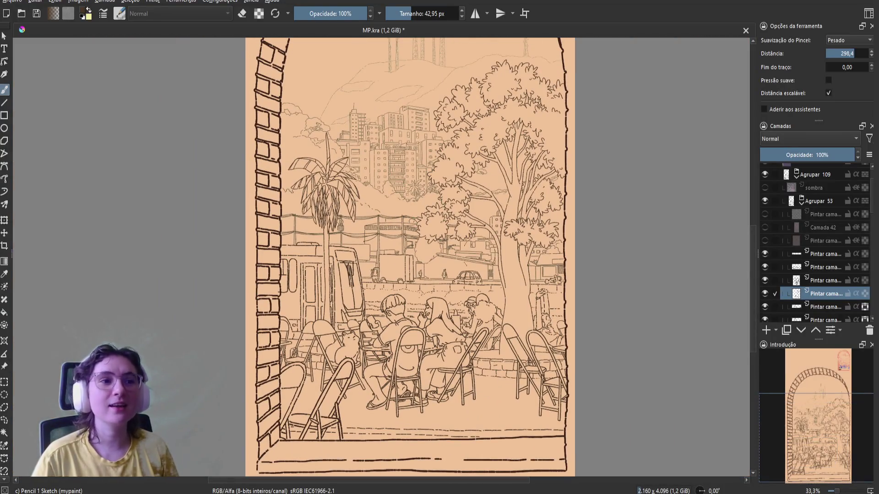
{"action": "scroll", "coordinate": [397, 265], "scroll_direction": "up", "scroll_amount": 2}
{"action": "scroll", "coordinate": [396, 265], "scroll_direction": "up", "scroll_amount": 1}
{"action": "left_click_drag", "start_coordinate": [396, 264], "coordinate": [451, 134]}
{"action": "scroll", "coordinate": [452, 271], "scroll_direction": "down", "scroll_amount": 3}
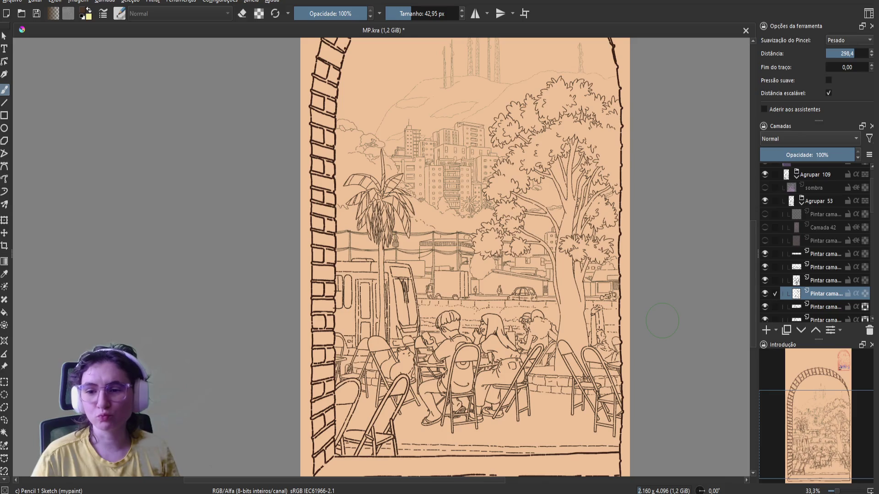
{"action": "scroll", "coordinate": [662, 321], "scroll_direction": "down", "scroll_amount": 1}
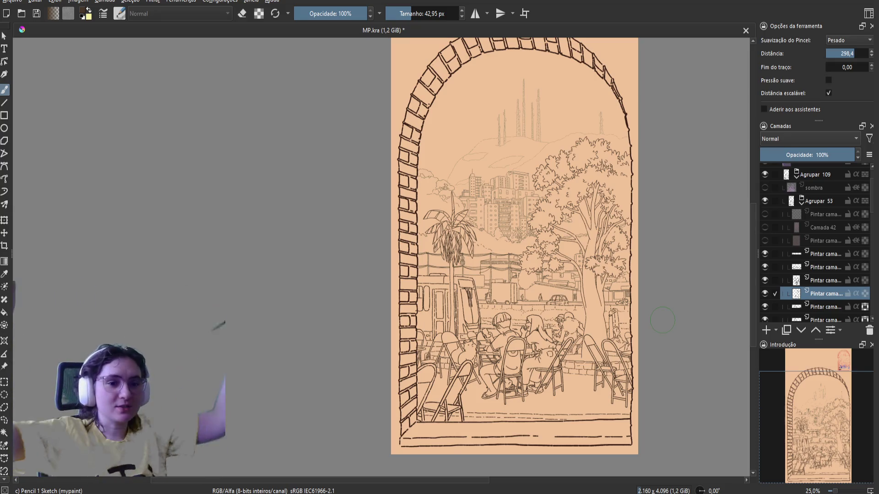
{"action": "scroll", "coordinate": [486, 257], "scroll_direction": "up", "scroll_amount": 1}
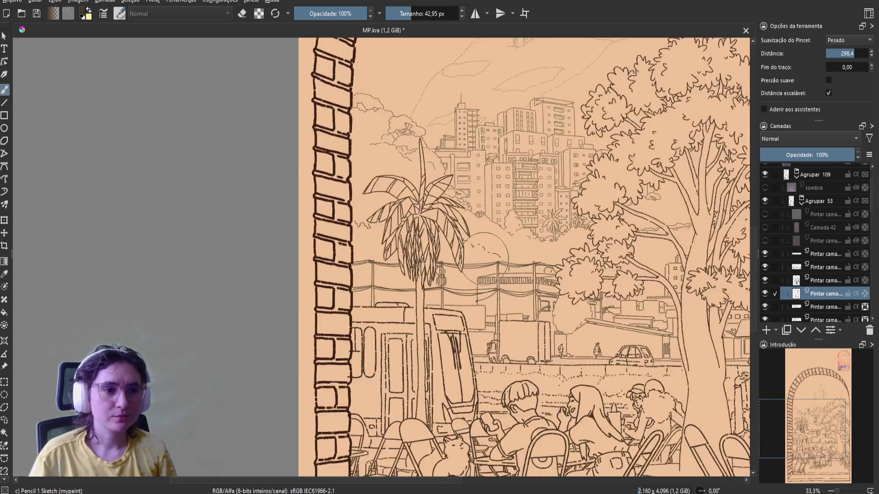
{"action": "scroll", "coordinate": [481, 263], "scroll_direction": "up", "scroll_amount": 1}
{"action": "scroll", "coordinate": [474, 270], "scroll_direction": "up", "scroll_amount": 1}
{"action": "scroll", "coordinate": [468, 273], "scroll_direction": "down", "scroll_amount": 3}
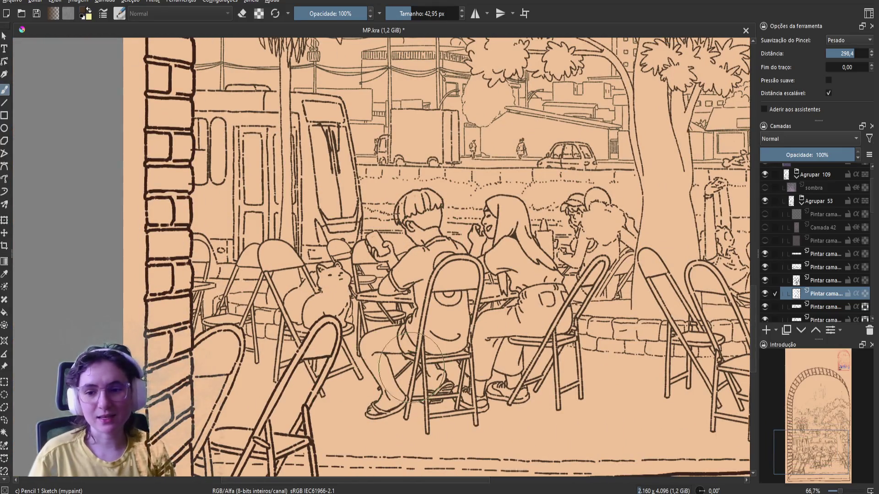
{"action": "scroll", "coordinate": [428, 331], "scroll_direction": "down", "scroll_amount": 1}
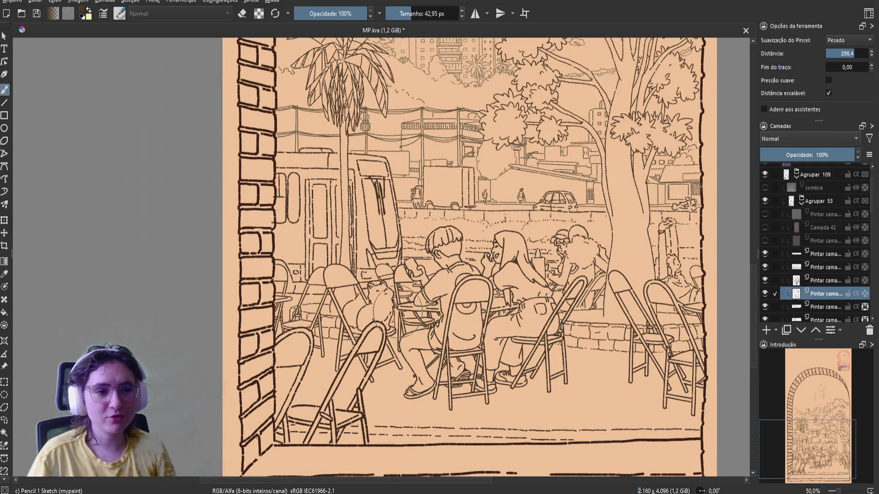
{"action": "scroll", "coordinate": [509, 323], "scroll_direction": "up", "scroll_amount": 1}
{"action": "scroll", "coordinate": [458, 311], "scroll_direction": "up", "scroll_amount": 3}
{"action": "scroll", "coordinate": [439, 302], "scroll_direction": "down", "scroll_amount": 2}
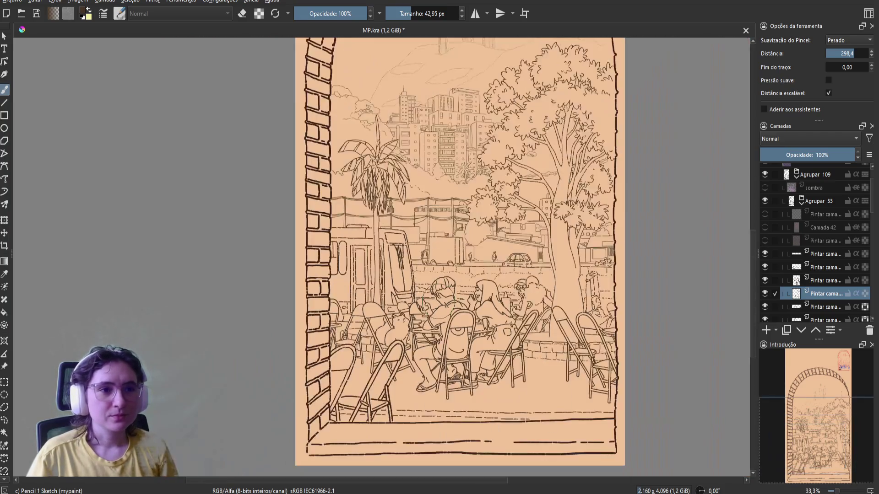
{"action": "scroll", "coordinate": [424, 298], "scroll_direction": "up", "scroll_amount": 2}
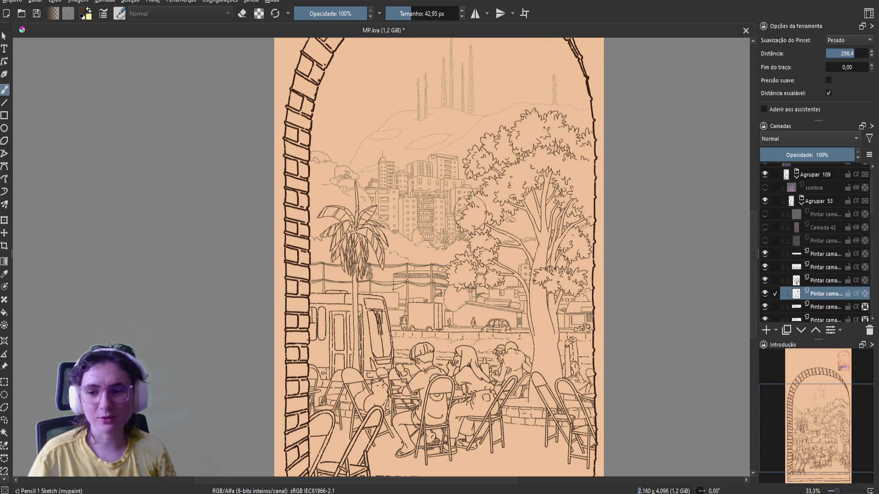
{"action": "scroll", "coordinate": [403, 389], "scroll_direction": "up", "scroll_amount": 2}
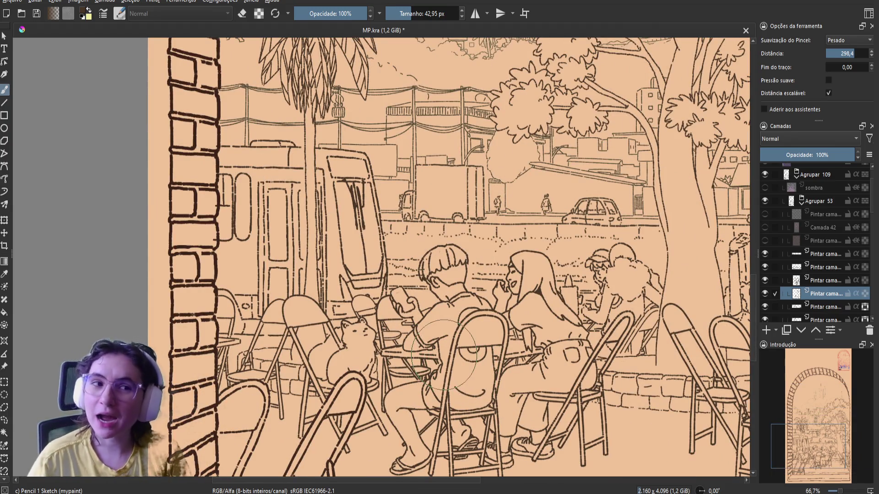
{"action": "scroll", "coordinate": [403, 348], "scroll_direction": "down", "scroll_amount": 1}
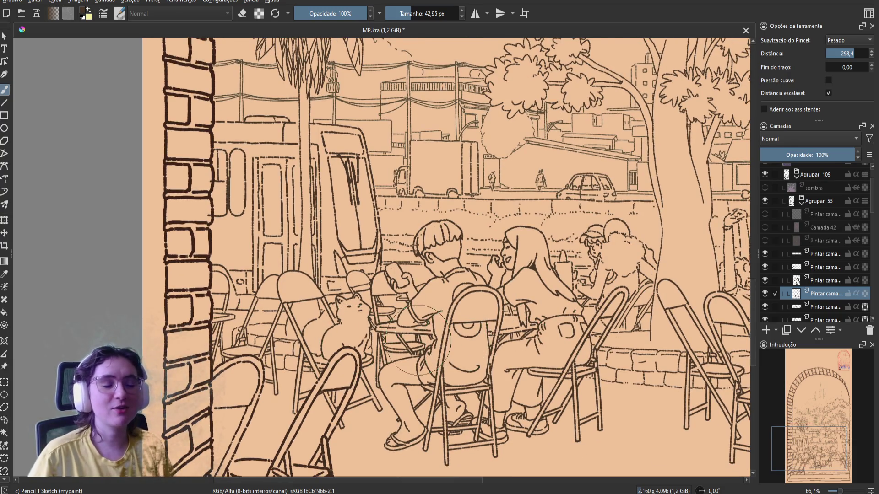
{"action": "scroll", "coordinate": [460, 337], "scroll_direction": "down", "scroll_amount": 1}
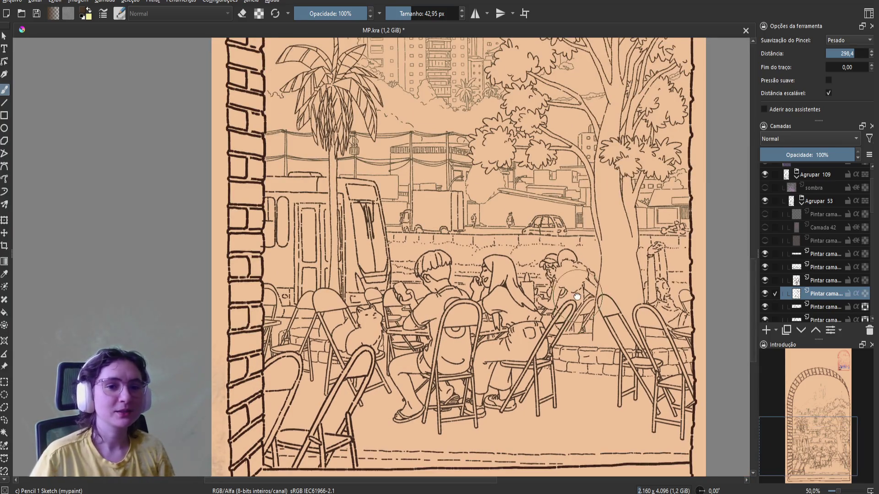
{"action": "scroll", "coordinate": [588, 304], "scroll_direction": "down", "scroll_amount": 1}
{"action": "left_click", "coordinate": [765, 293]}
{"action": "left_click", "coordinate": [765, 294]}
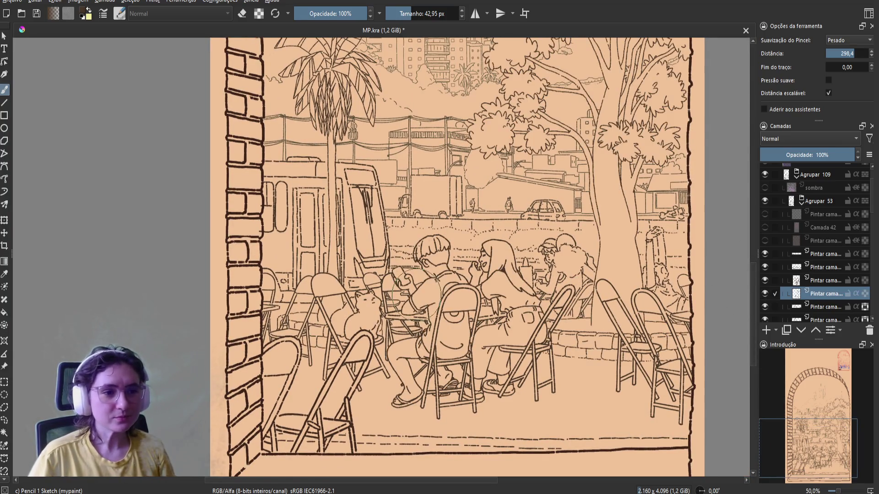
{"action": "scroll", "coordinate": [418, 304], "scroll_direction": "up", "scroll_amount": 1}
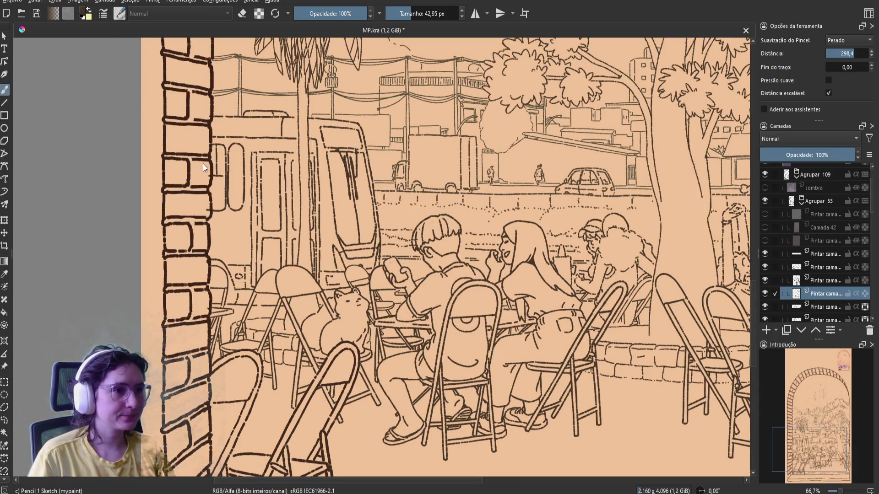
Pick the 7 px bulinha brush and lower its smoothing distance to 71,0
{"action": "key", "text": "slash"}
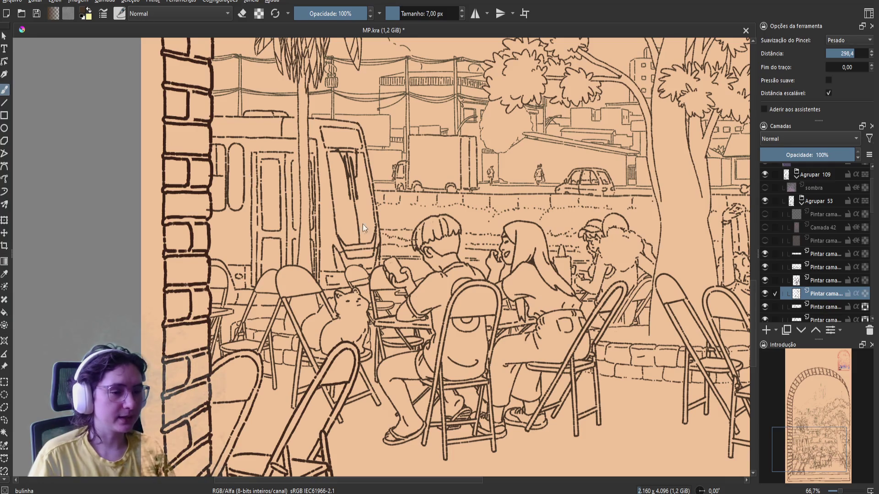
{"action": "scroll", "coordinate": [453, 330], "scroll_direction": "up", "scroll_amount": 2}
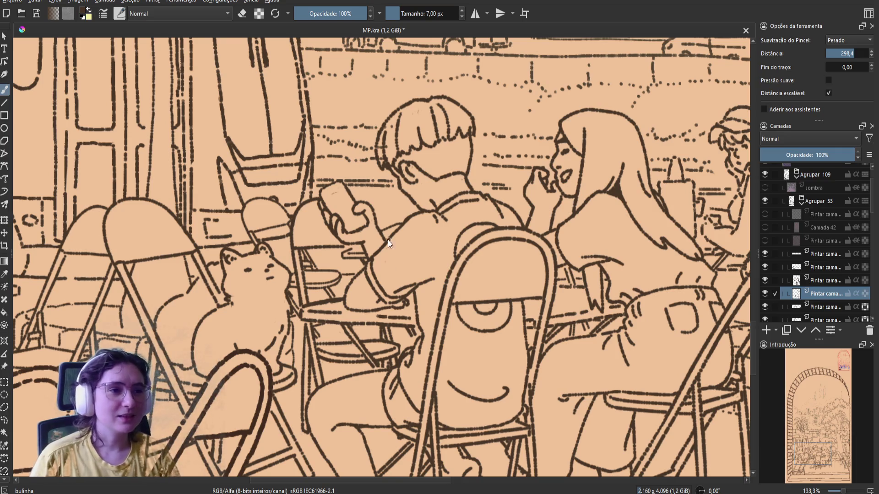
{"action": "key", "text": "e"}
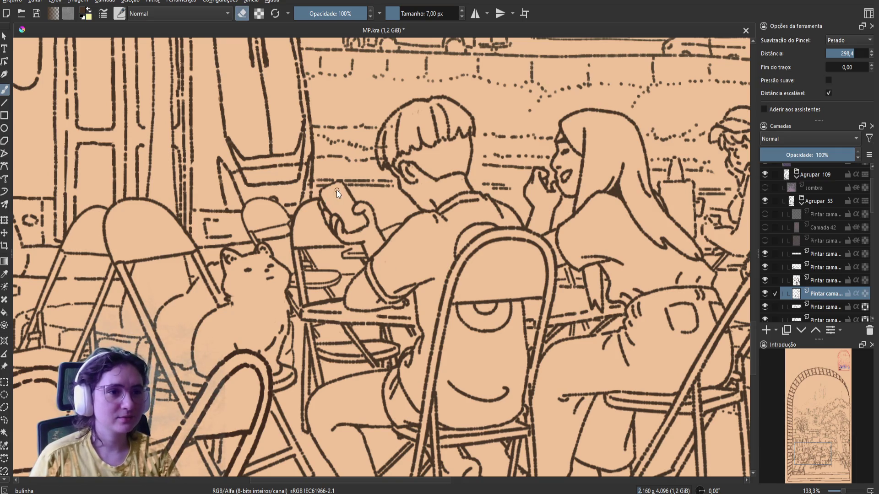
{"action": "key", "text": "e"}
{"action": "key", "text": "e"}
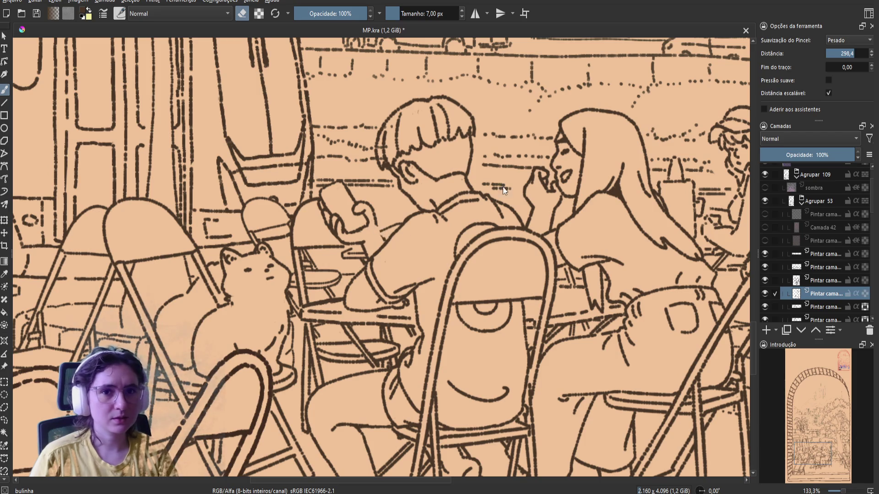
{"action": "left_click_drag", "start_coordinate": [855, 53], "coordinate": [843, 53]}
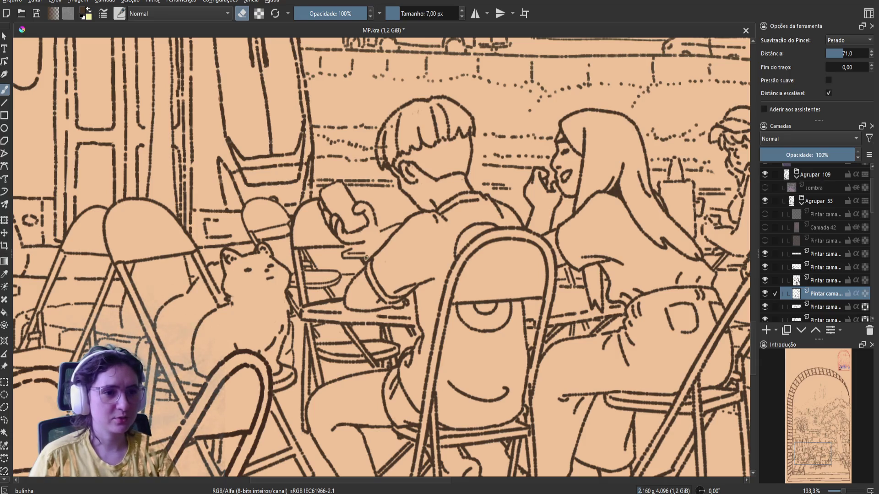
Paint a short dark touch-up stroke on the line art and mirror the view to check it
{"action": "key", "text": "e"}
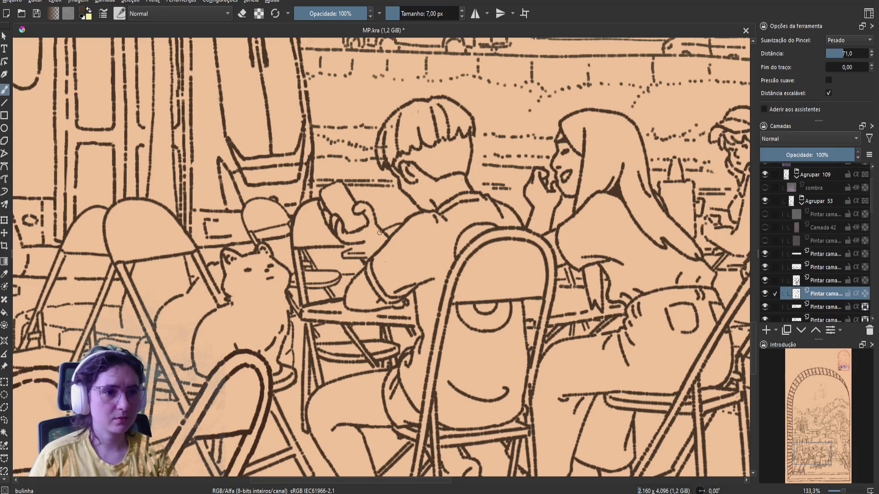
{"action": "left_click_drag", "start_coordinate": [364, 243], "coordinate": [374, 253]}
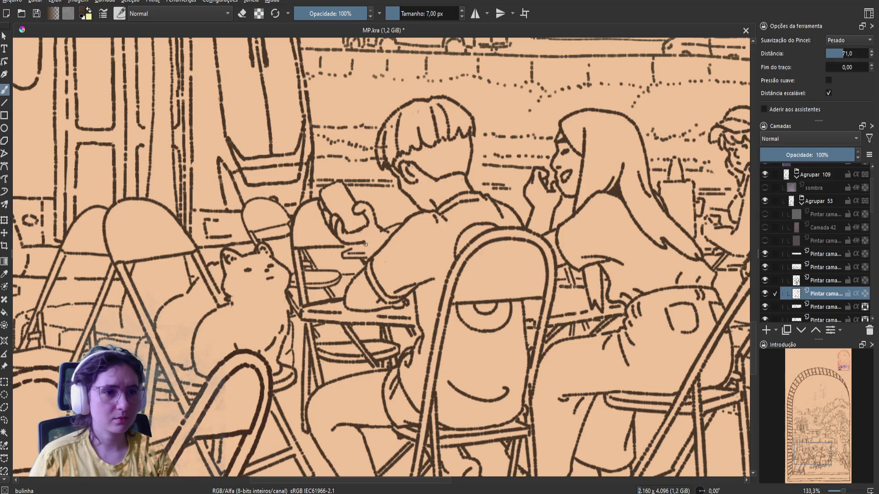
{"action": "key", "text": "m"}
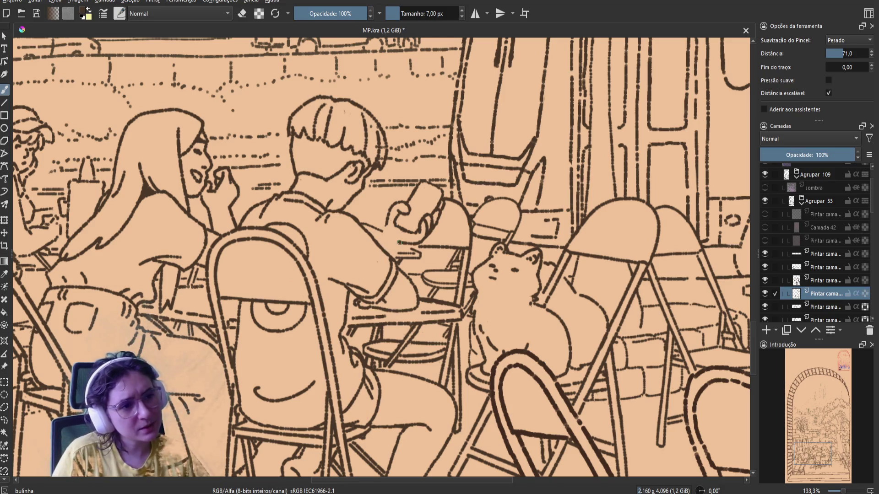
{"action": "key", "text": "e"}
{"action": "key", "text": "e"}
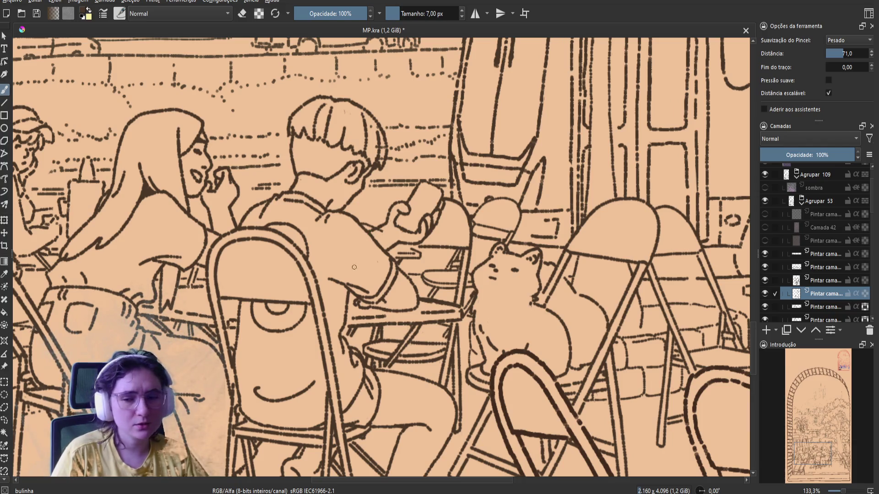
{"action": "key", "text": "m"}
{"action": "key", "text": "ctrl+s"}
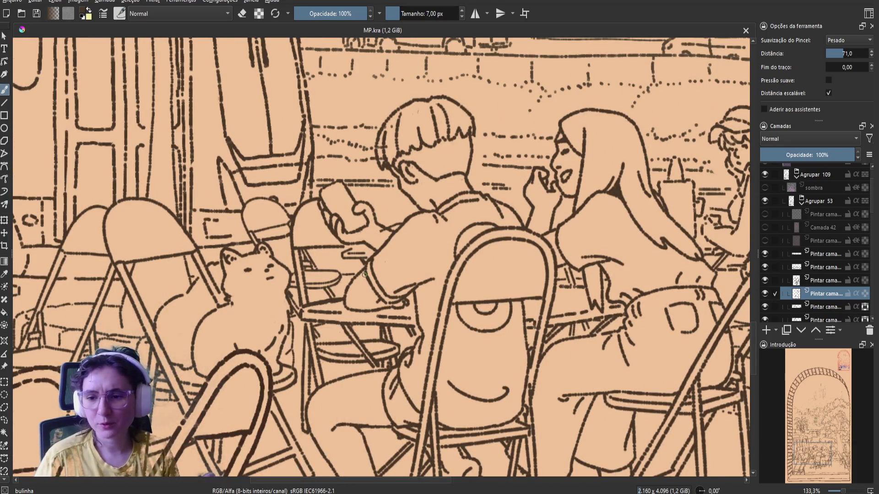
{"action": "left_click_drag", "start_coordinate": [357, 222], "coordinate": [378, 225]}
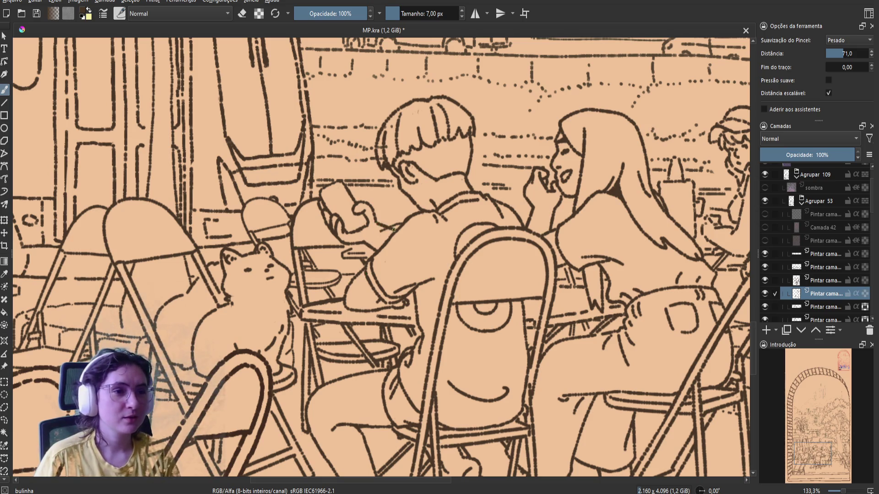
{"action": "key", "text": "ctrl+z"}
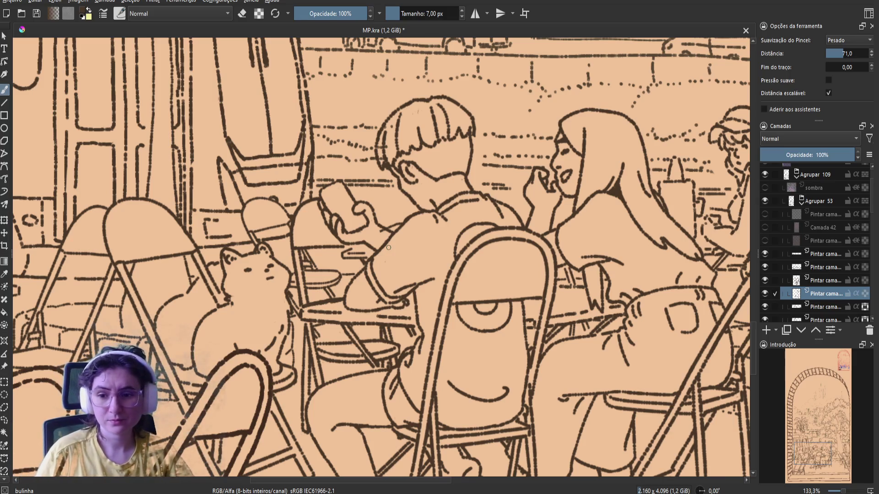
{"action": "key", "text": "m"}
{"action": "key", "text": "ctrl+s"}
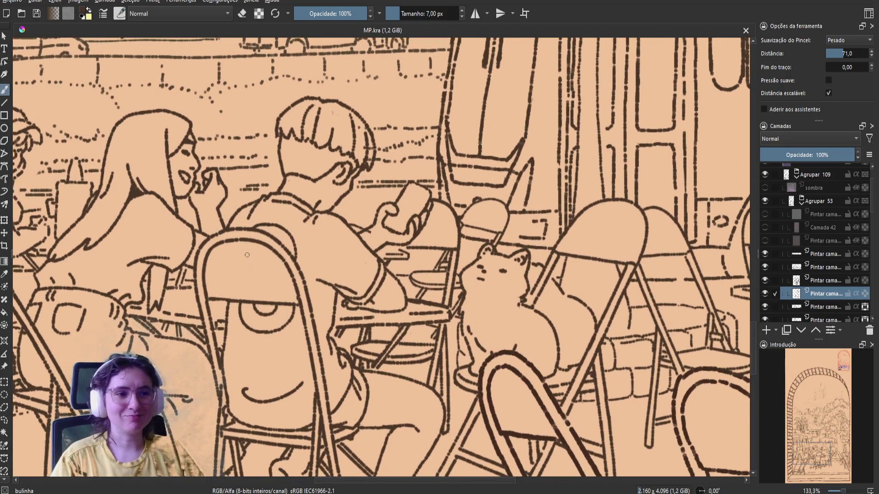
Restore the erased phone outline and touch up the phone's line
{"action": "key", "text": "m"}
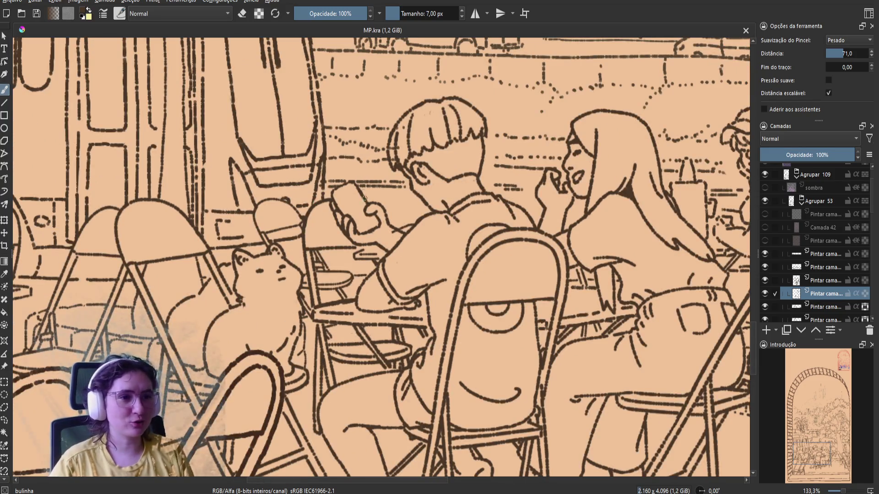
{"action": "key", "text": "e"}
{"action": "key", "text": "ctrl+z"}
{"action": "left_click_drag", "start_coordinate": [352, 180], "coordinate": [333, 191]}
{"action": "key", "text": "e"}
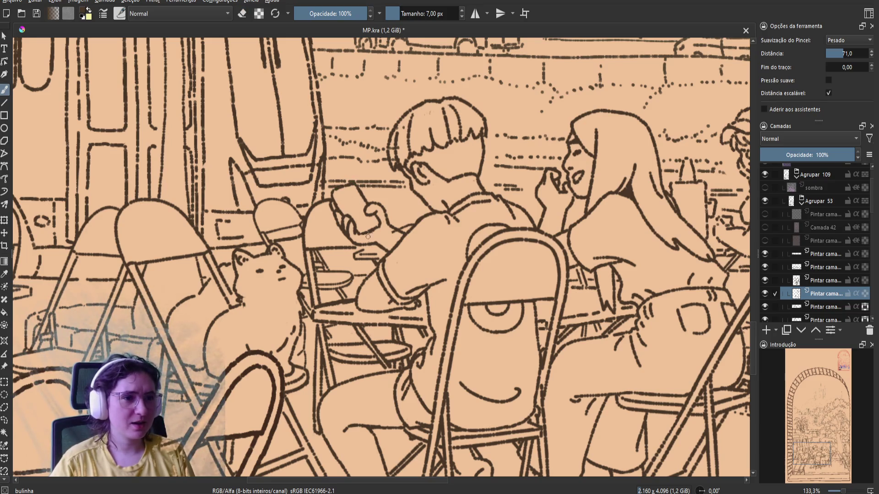
Alternate between eraser and brush while checking the drawing in mirrored view
{"action": "key", "text": "e"}
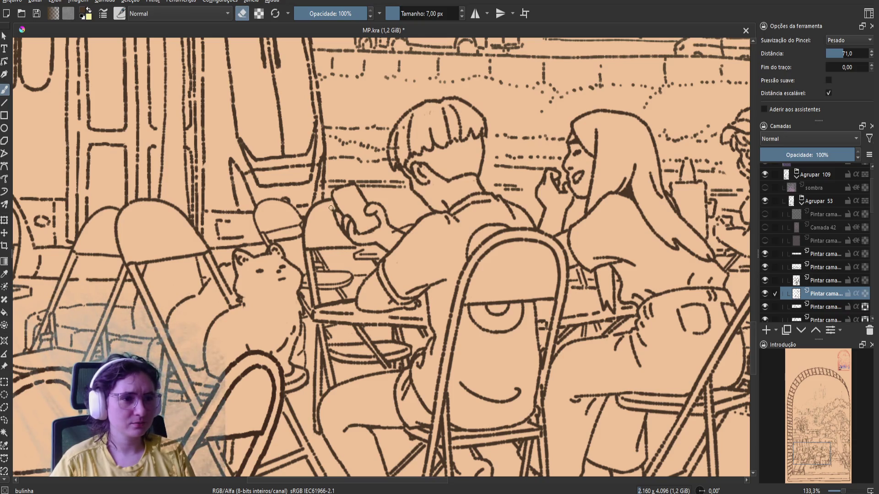
{"action": "key", "text": "e"}
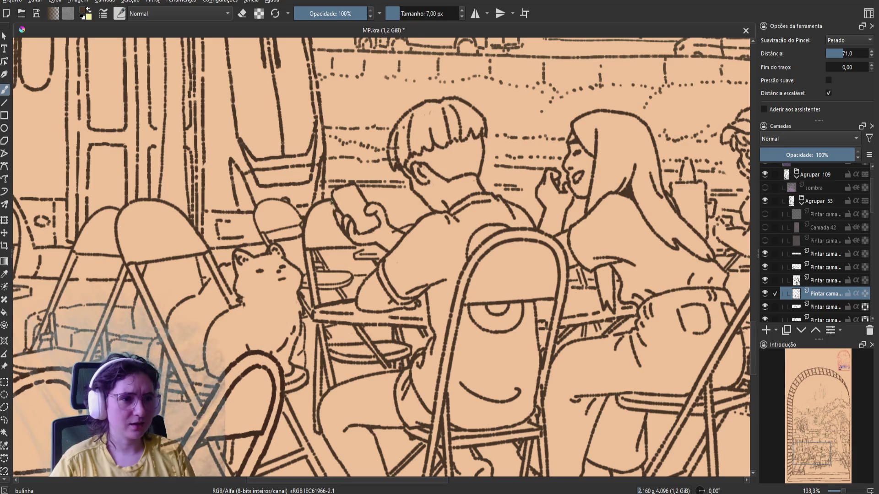
{"action": "key", "text": "m"}
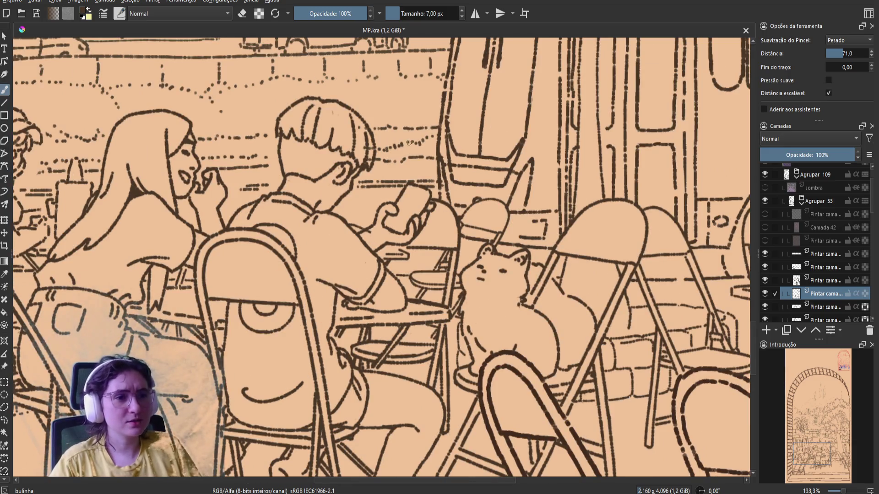
{"action": "key", "text": "e"}
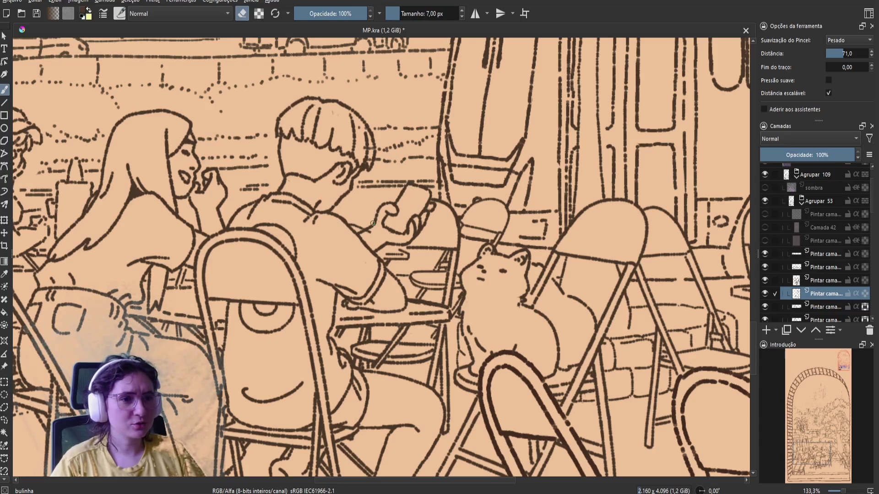
{"action": "key", "text": "e"}
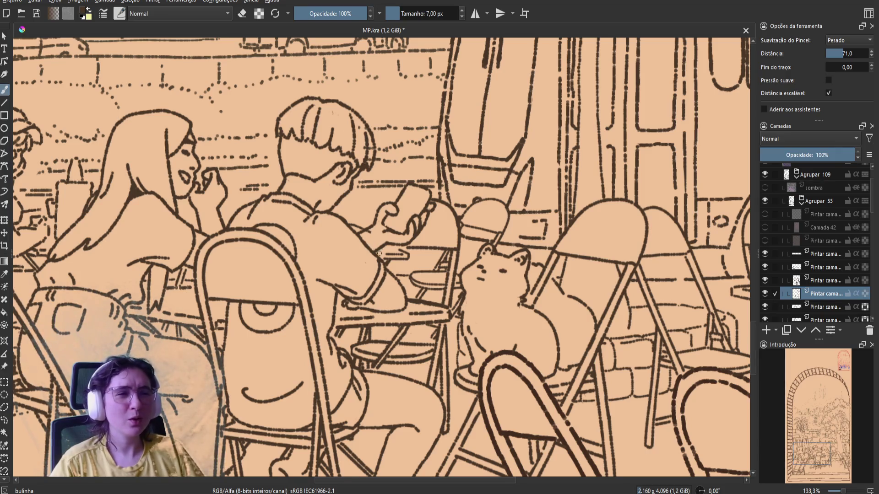
{"action": "key", "text": "e"}
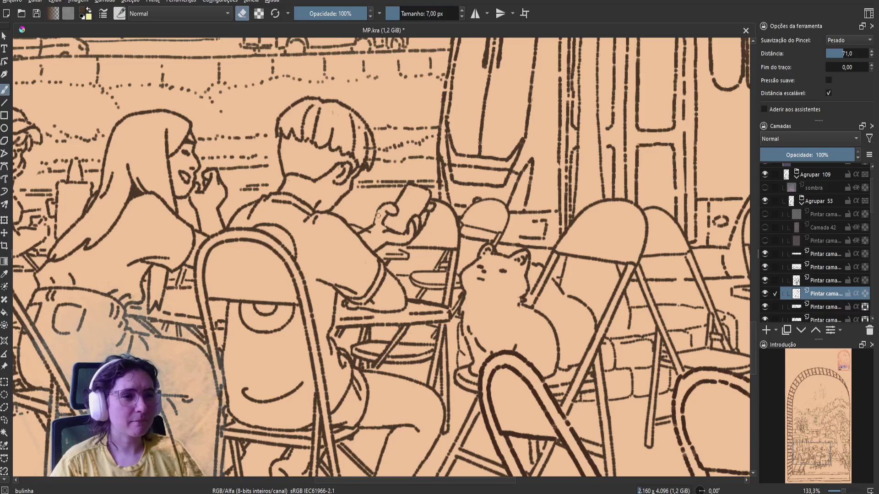
{"action": "key", "text": "e"}
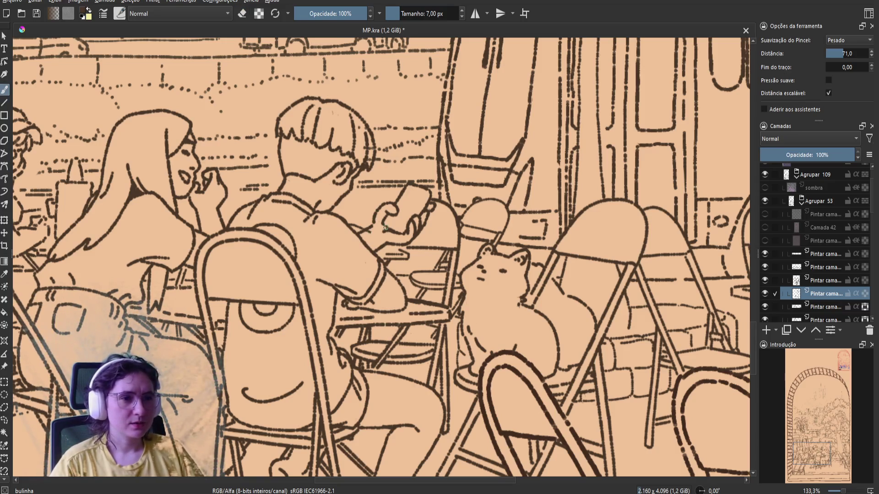
{"action": "key", "text": "e"}
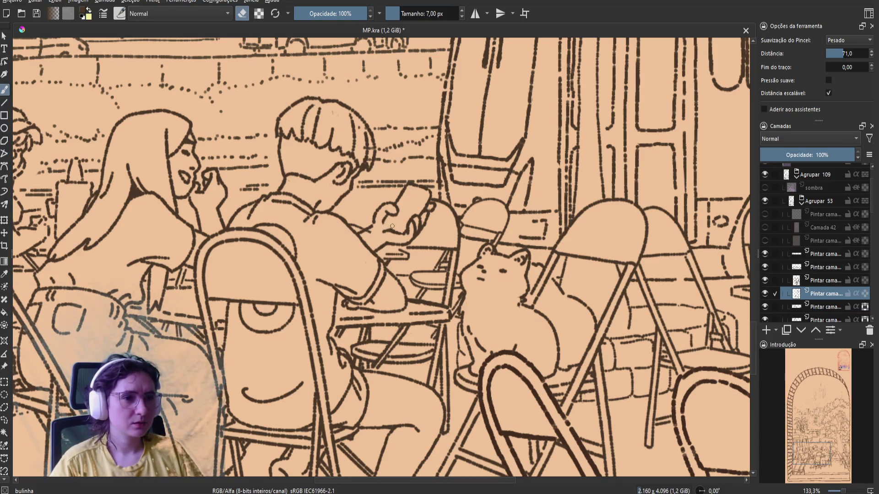
{"action": "key", "text": "e"}
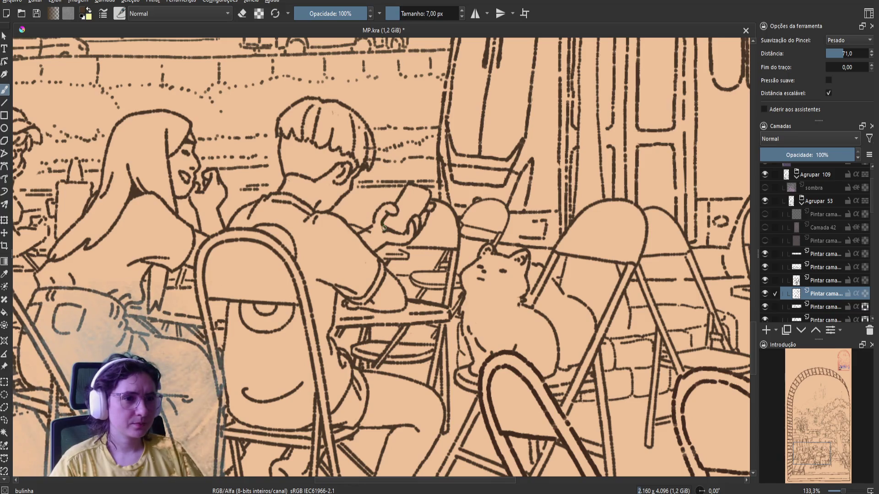
{"action": "key", "text": "m"}
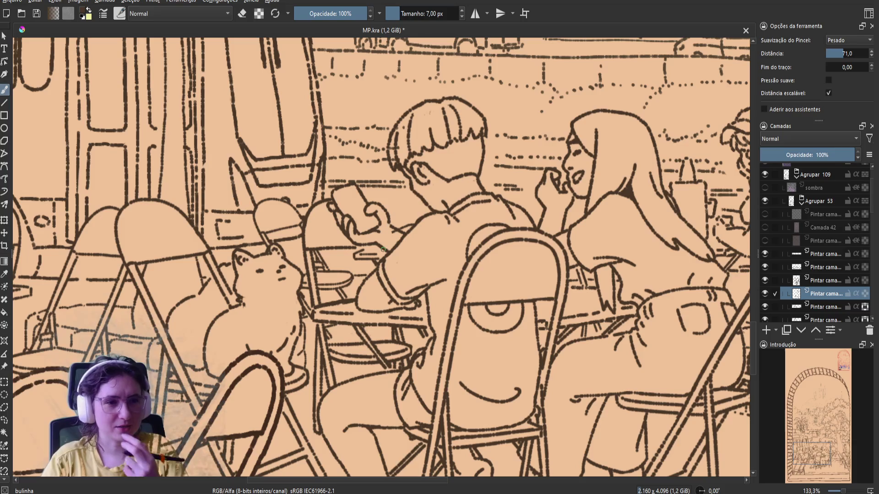
{"action": "key", "text": "e"}
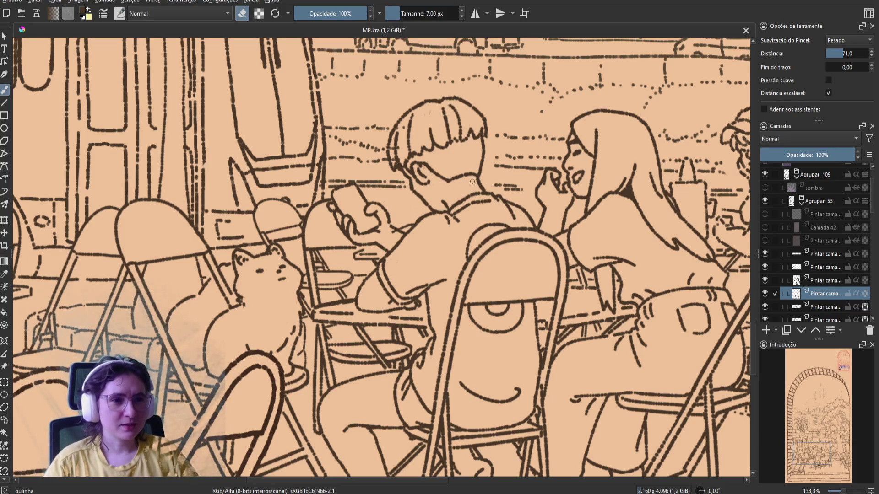
{"action": "key", "text": "e"}
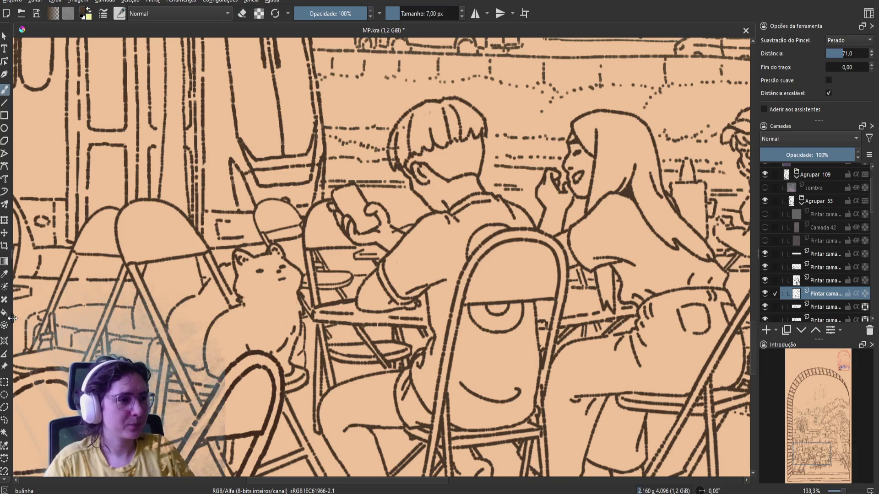
Draw a freehand selection around the boy's head
{"action": "left_click", "coordinate": [5, 420]}
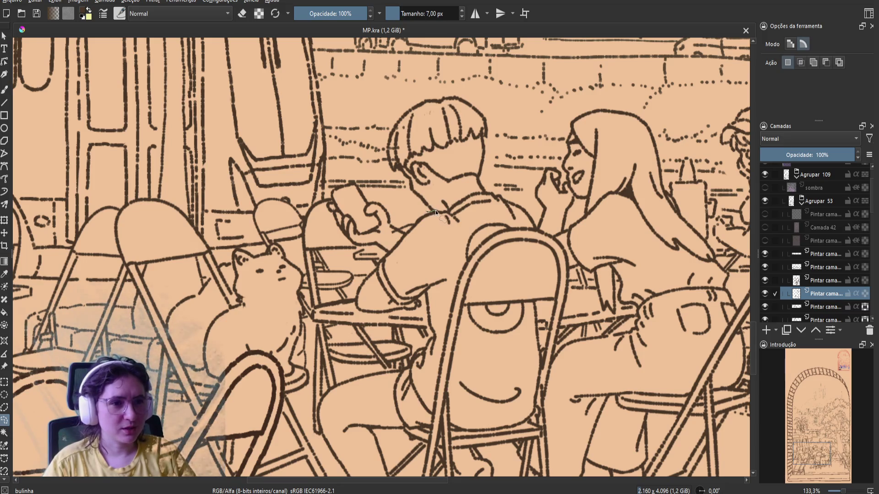
{"action": "left_click_drag", "start_coordinate": [458, 189], "coordinate": [459, 189]}
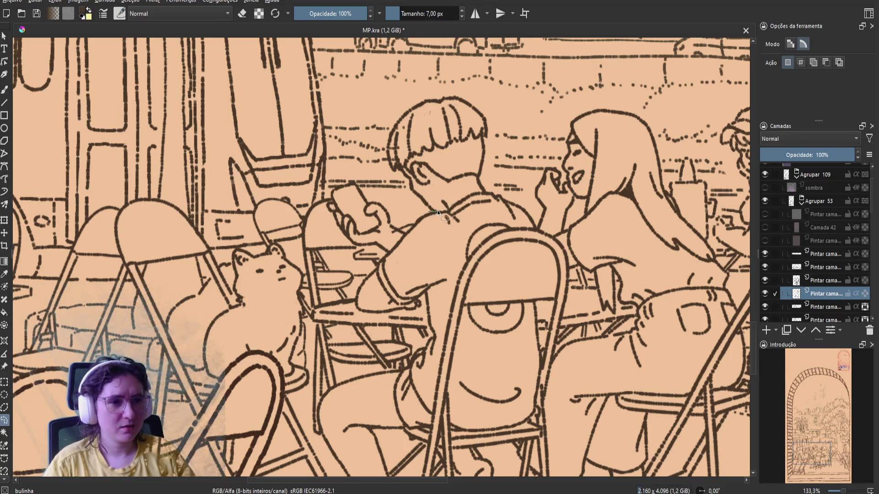
{"action": "mouse_move", "coordinate": [437, 210]}
{"action": "left_mouse_down"}
{"action": "mouse_move", "coordinate": [462, 196]}
{"action": "mouse_move", "coordinate": [433, 78]}
{"action": "left_mouse_up"}
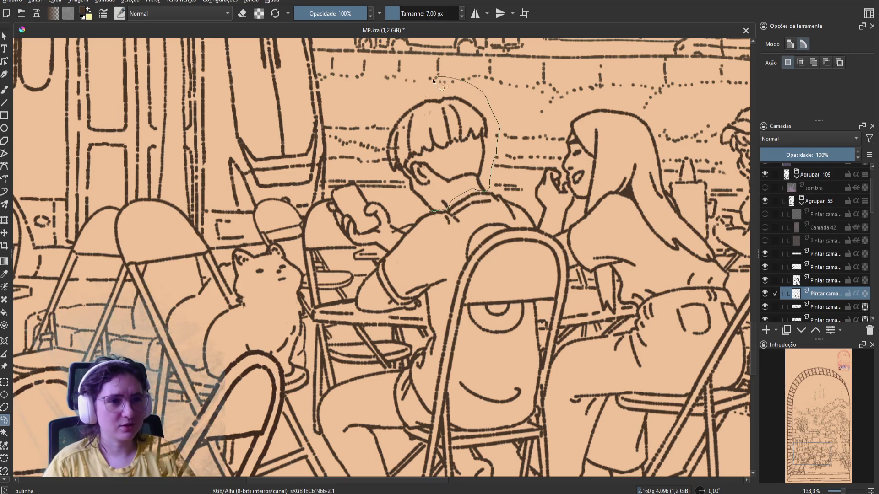
{"action": "left_click_drag", "start_coordinate": [399, 206], "coordinate": [410, 204]}
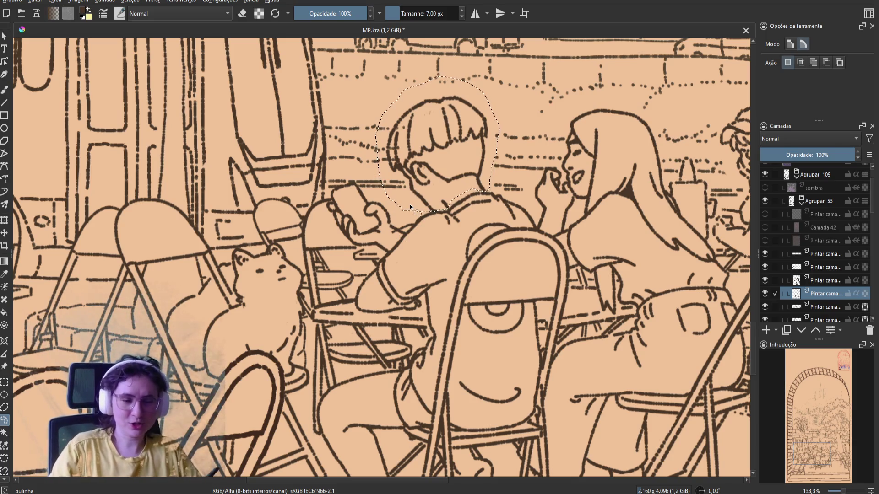
Rotate the selected head slightly clockwise, nudge it down a little, and apply the transform
{"action": "left_click", "coordinate": [4, 221]}
{"action": "left_click_drag", "start_coordinate": [438, 147], "coordinate": [482, 190]}
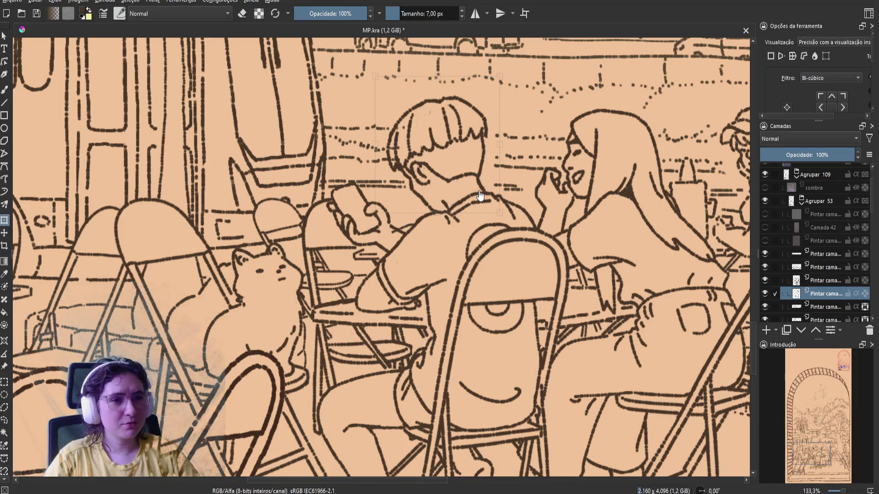
{"action": "left_click_drag", "start_coordinate": [368, 75], "coordinate": [374, 68]}
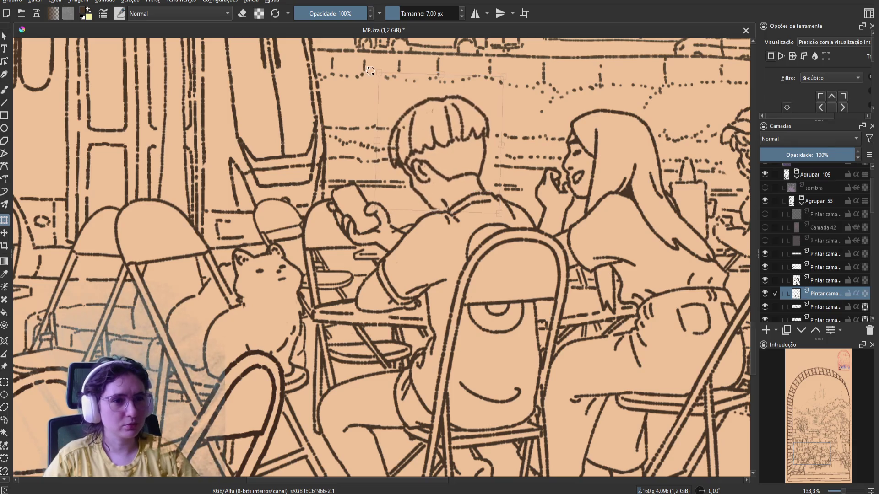
{"action": "key", "text": "m"}
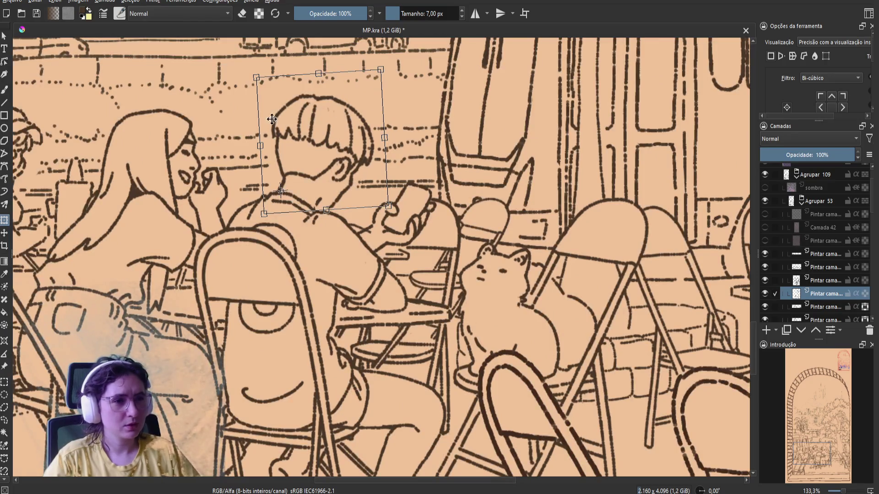
{"action": "key", "text": "Return"}
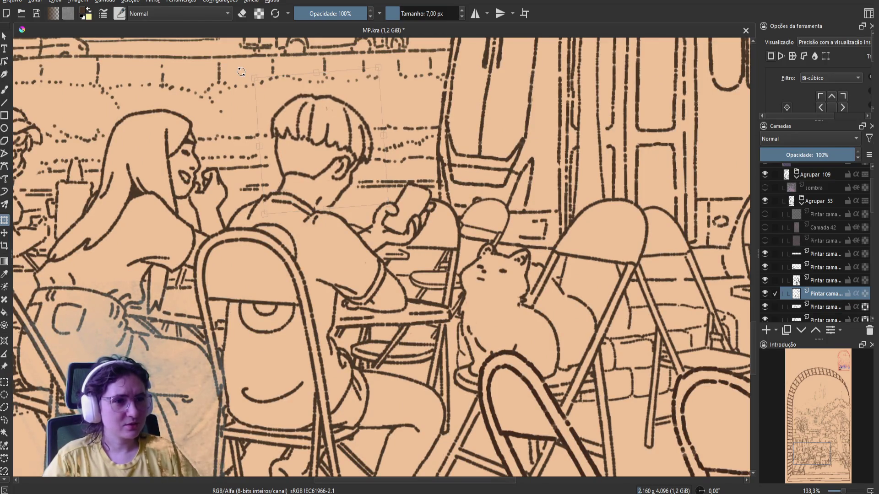
{"action": "left_click_drag", "start_coordinate": [275, 138], "coordinate": [274, 139]}
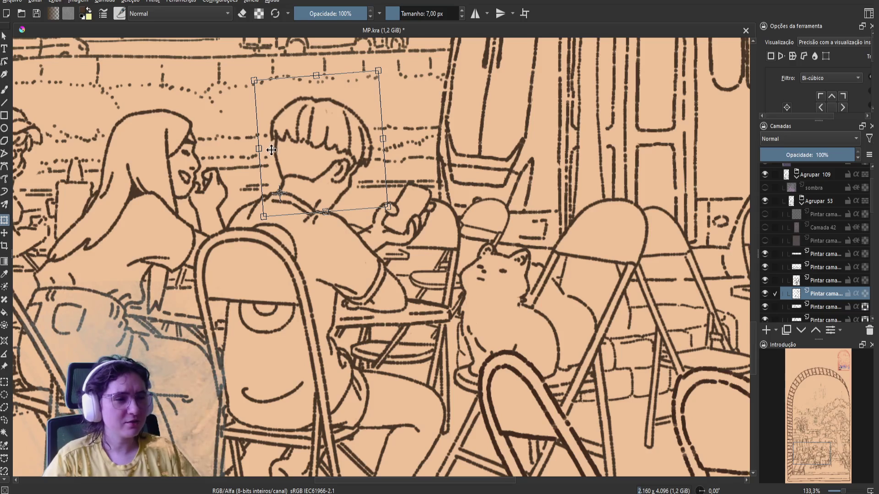
{"action": "key", "text": "Return"}
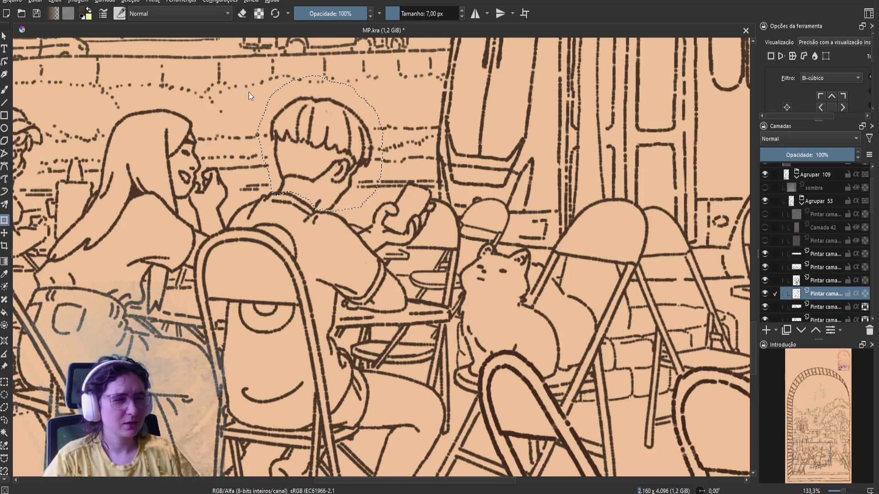
Save the drawing and clear the selection around the head
{"action": "key", "text": "ctrl+s"}
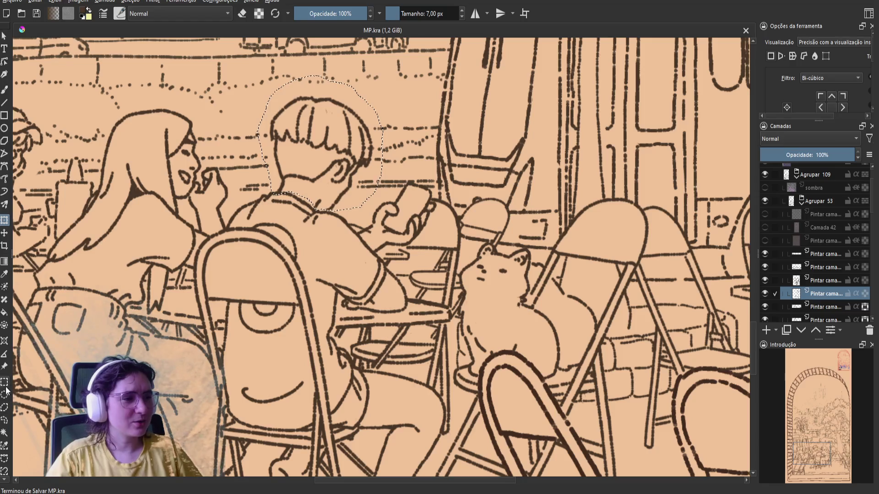
{"action": "key", "text": "ctrl+r"}
{"action": "key", "text": "ctrl+shift+a"}
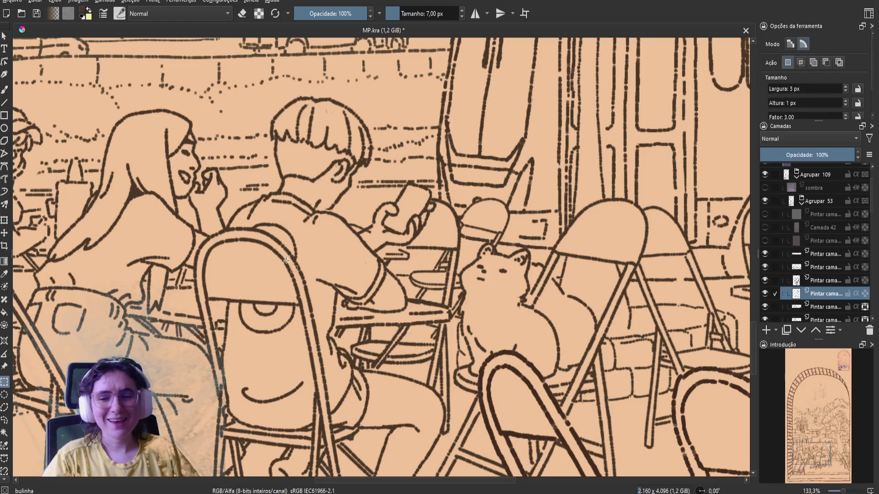
Erase a stray mark near the boy's shoulder and save MP.kra
{"action": "key", "text": "b"}
{"action": "key", "text": "m"}
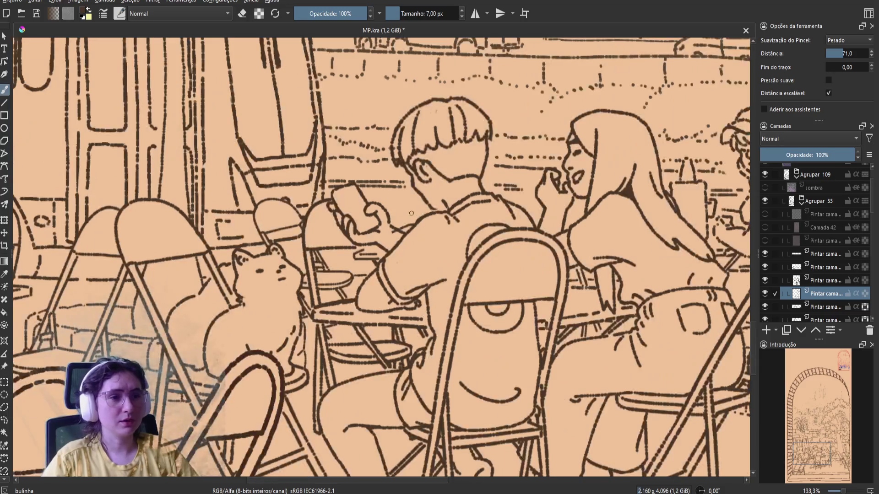
{"action": "key", "text": "e"}
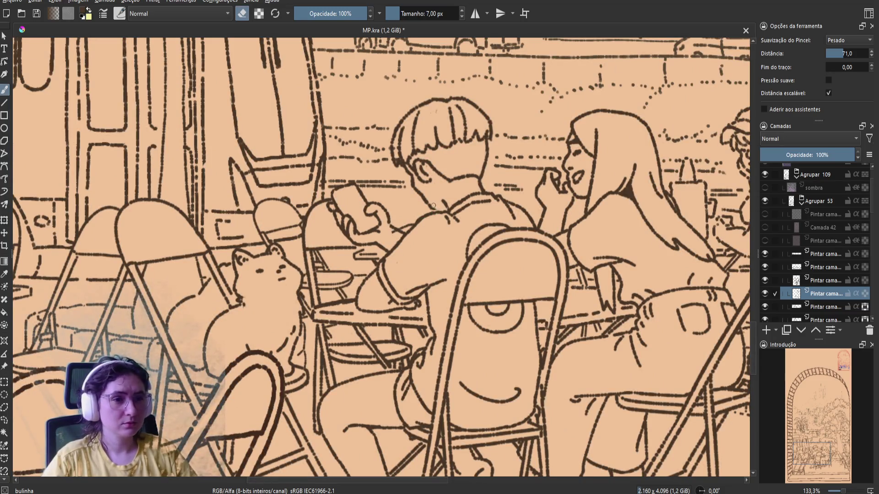
{"action": "key", "text": "e"}
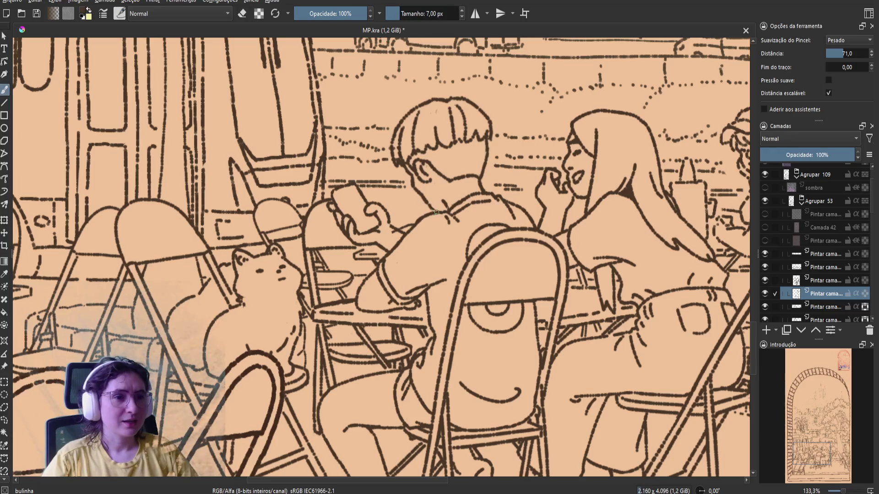
{"action": "key", "text": "e"}
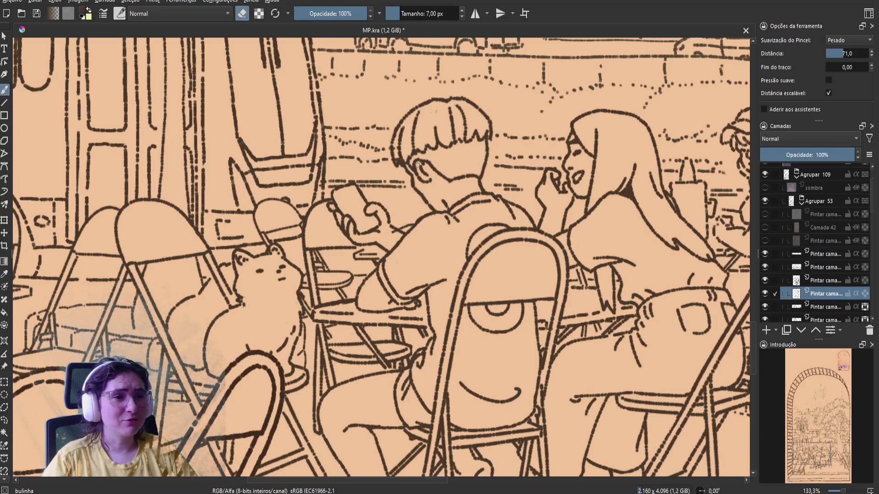
{"action": "key", "text": "e"}
{"action": "key", "text": "e"}
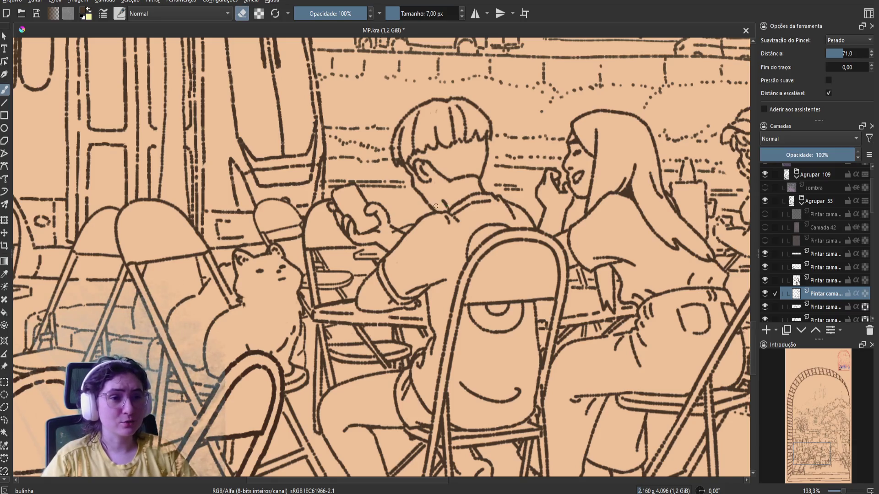
{"action": "left_click_drag", "start_coordinate": [444, 225], "coordinate": [454, 218]}
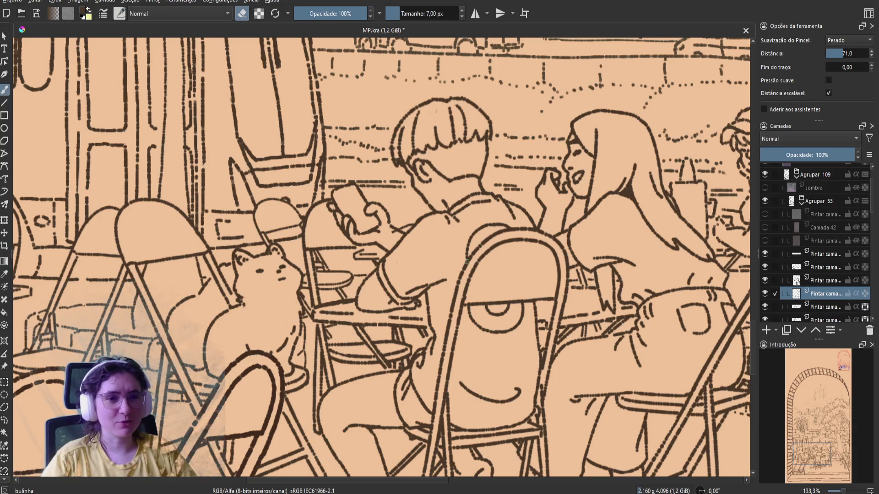
{"action": "key", "text": "ctrl+s"}
{"action": "key", "text": "m"}
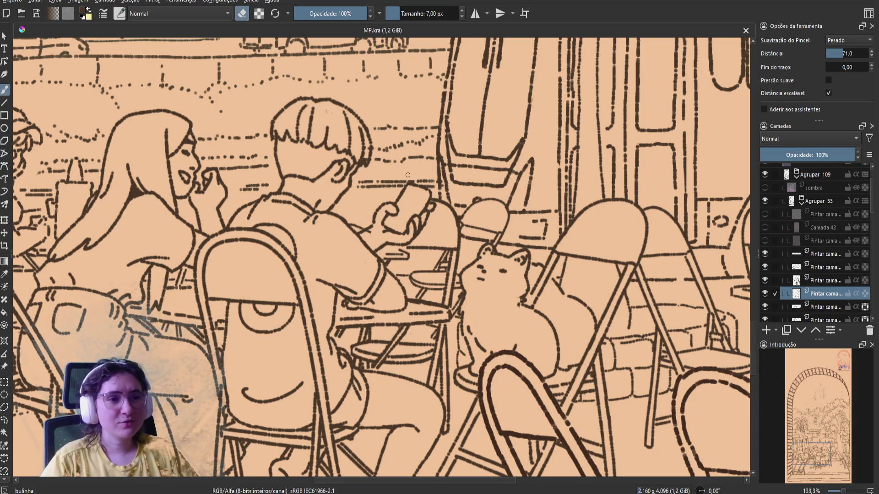
Erase another small spot on the line art and save again
{"action": "left_click_drag", "start_coordinate": [411, 182], "coordinate": [408, 181]}
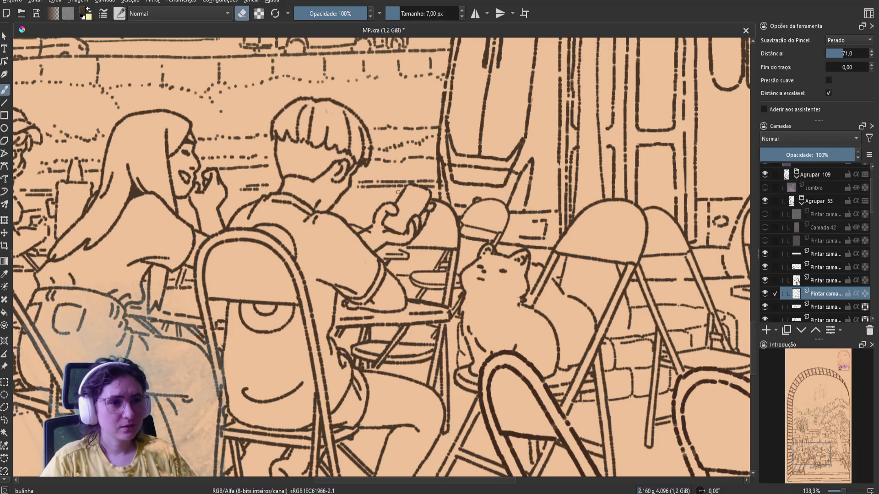
{"action": "key", "text": "e"}
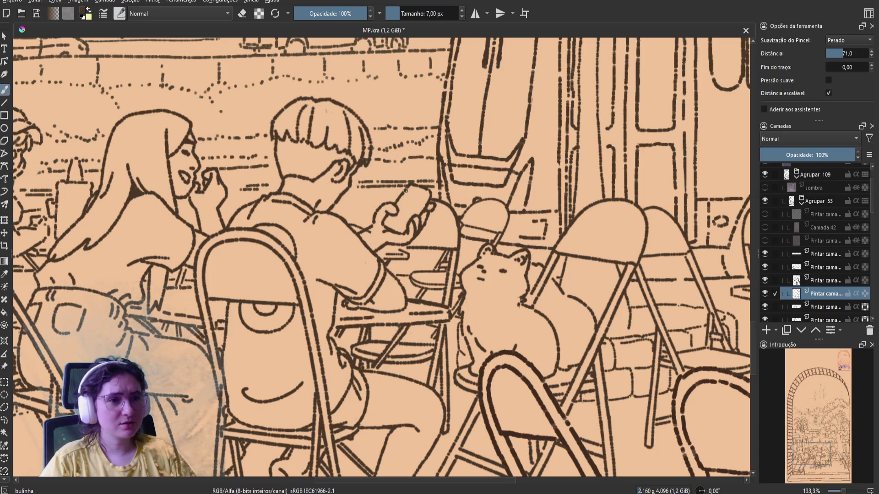
{"action": "key", "text": "ctrl+s"}
{"action": "key", "text": "m"}
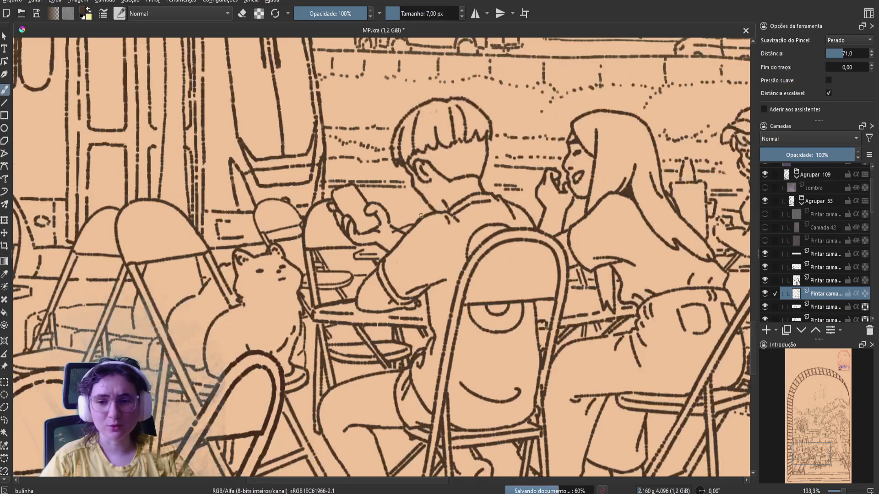
Erase one more small spot, compare in mirrored view, and save
{"action": "key", "text": "e"}
{"action": "left_click_drag", "start_coordinate": [330, 206], "coordinate": [326, 209]}
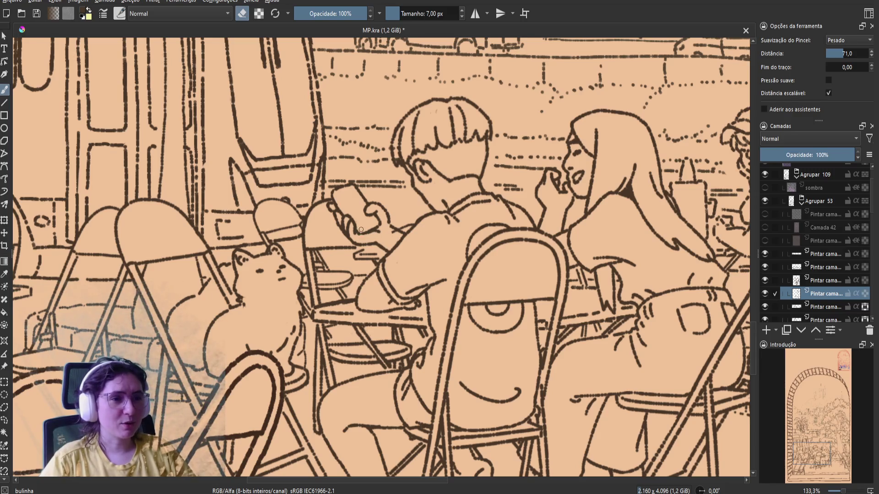
{"action": "key", "text": "e"}
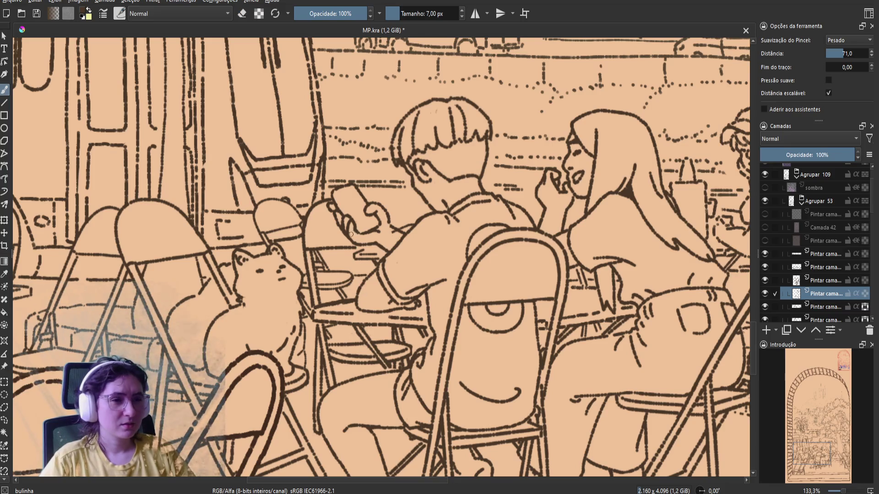
{"action": "key", "text": "ctrl+s"}
{"action": "key", "text": "m"}
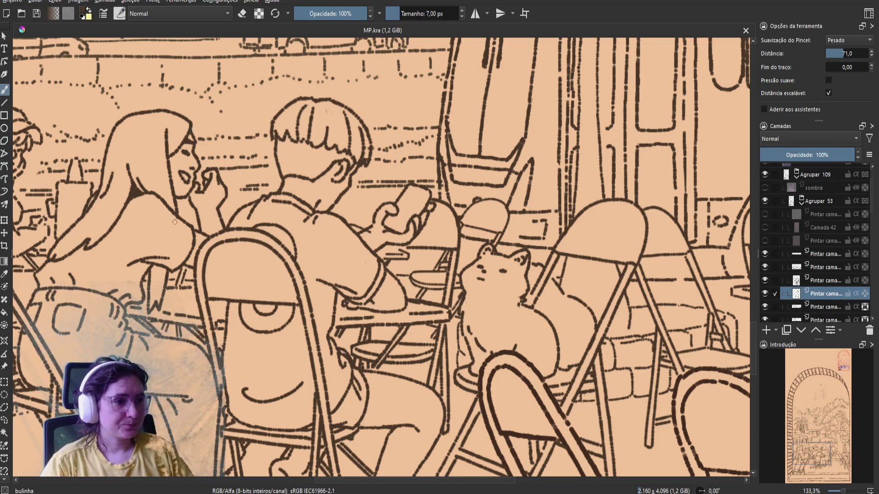
Pan to the upper-left scene and try a small touch-up stroke, then undo it
{"action": "left_click_drag", "start_coordinate": [175, 222], "coordinate": [284, 262]}
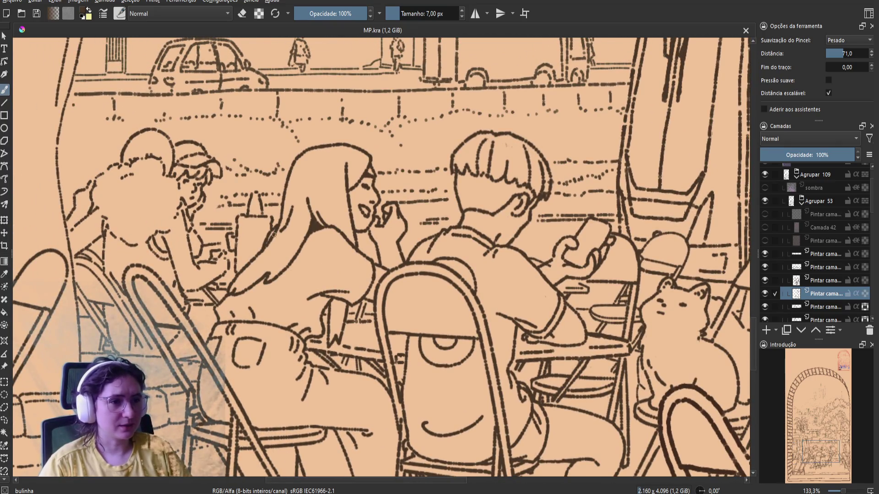
{"action": "left_click_drag", "start_coordinate": [352, 316], "coordinate": [369, 335]}
{"action": "key", "text": "ctrl+z"}
{"action": "key", "text": "m"}
{"action": "key", "text": "ctrl+z"}
Erase a small stray mark near the table, compare by hiding the line layer, and save
{"action": "key", "text": "e"}
{"action": "left_click", "coordinate": [410, 314]}
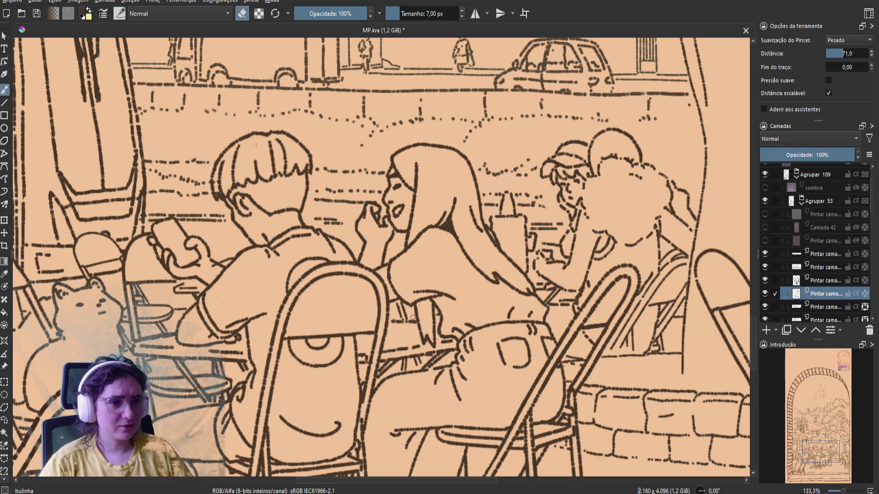
{"action": "left_click", "coordinate": [765, 294]}
{"action": "left_click", "coordinate": [765, 293]}
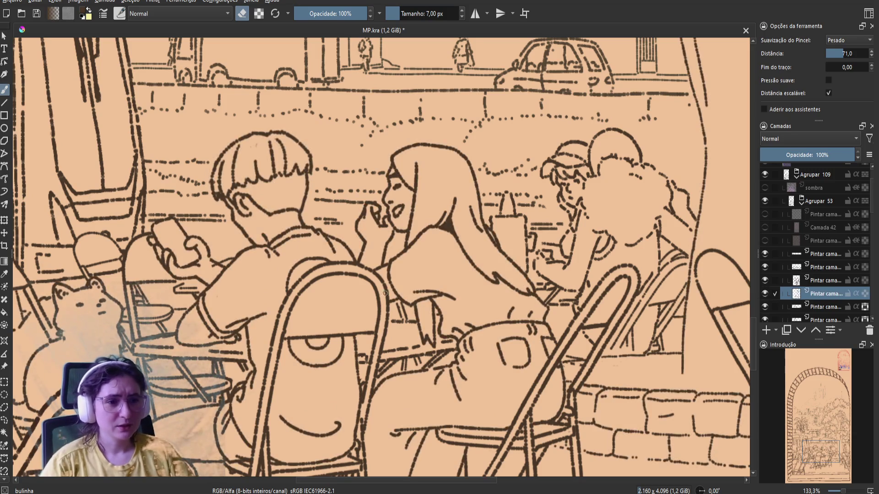
{"action": "key", "text": "e"}
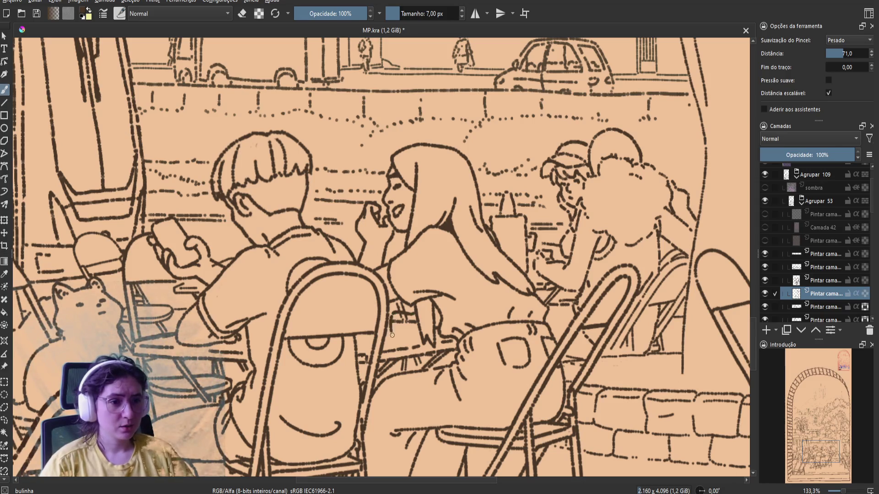
{"action": "key", "text": "ctrl+s"}
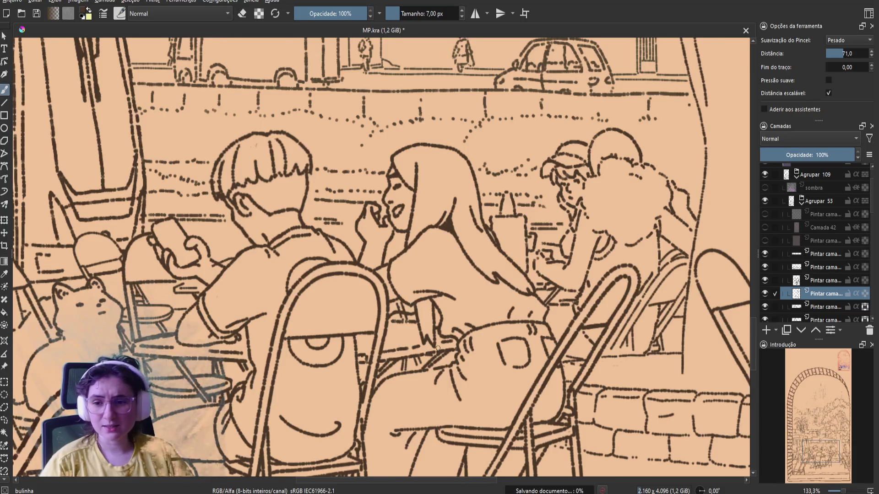
Add a short touch-up stroke near the table and save
{"action": "key", "text": "m"}
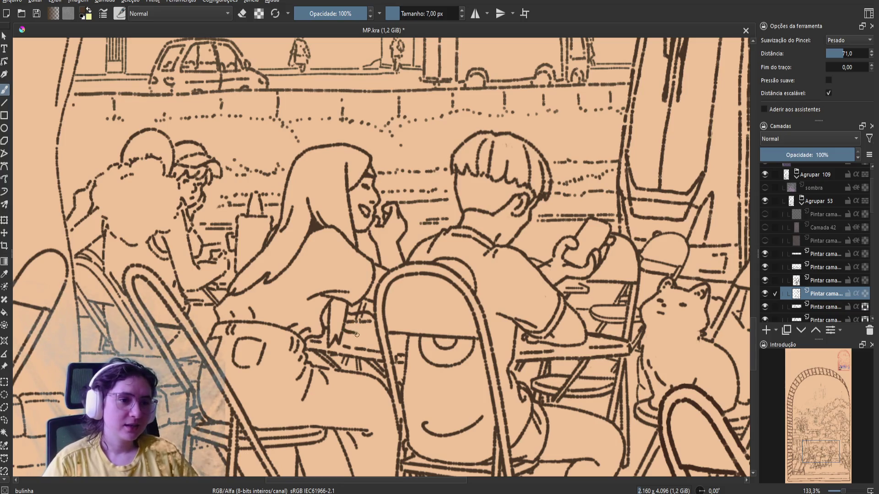
{"action": "key", "text": "m"}
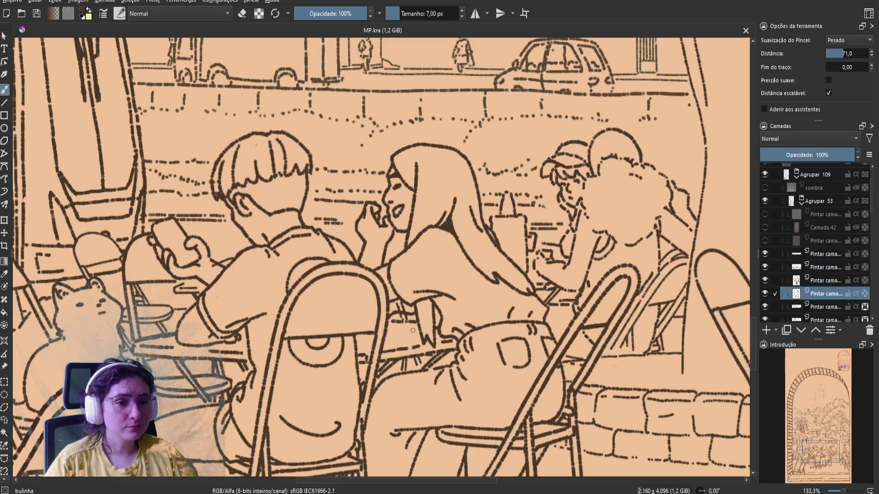
{"action": "left_click_drag", "start_coordinate": [418, 330], "coordinate": [403, 330]}
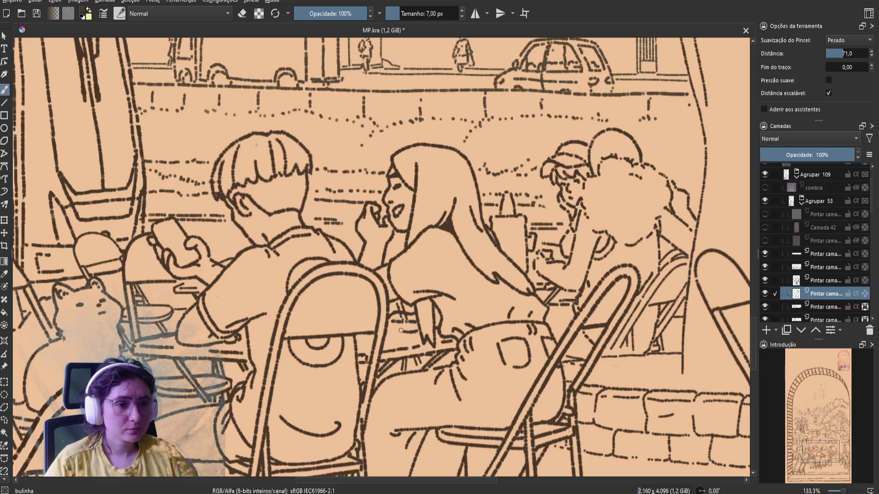
{"action": "key", "text": "ctrl+s"}
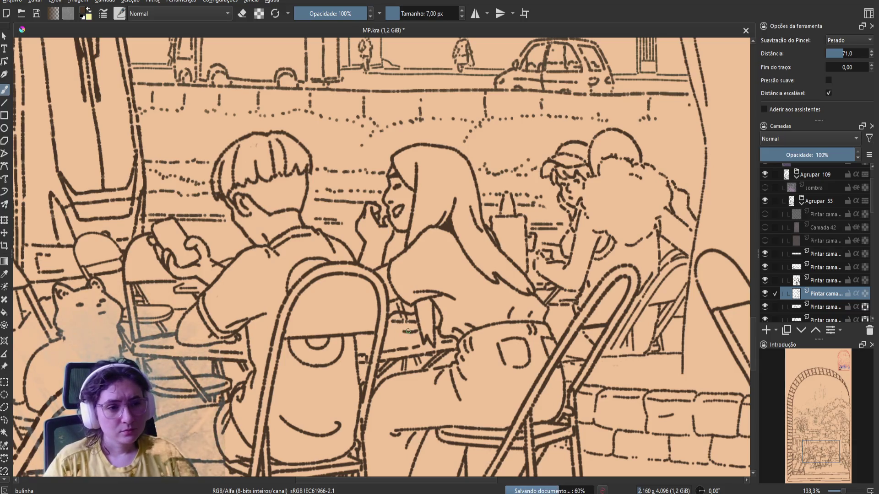
Add two more short strokes along the table edge, checking in mirrored view, and save
{"action": "left_click_drag", "start_coordinate": [412, 327], "coordinate": [402, 330]}
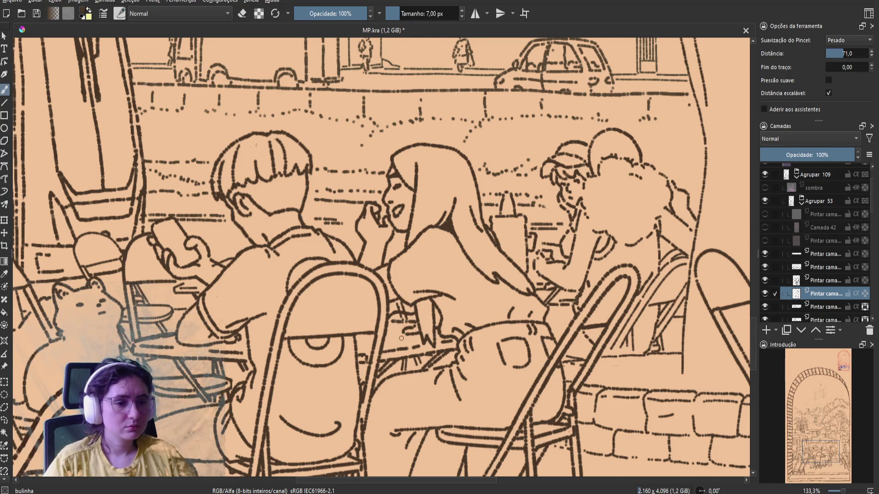
{"action": "key", "text": "m"}
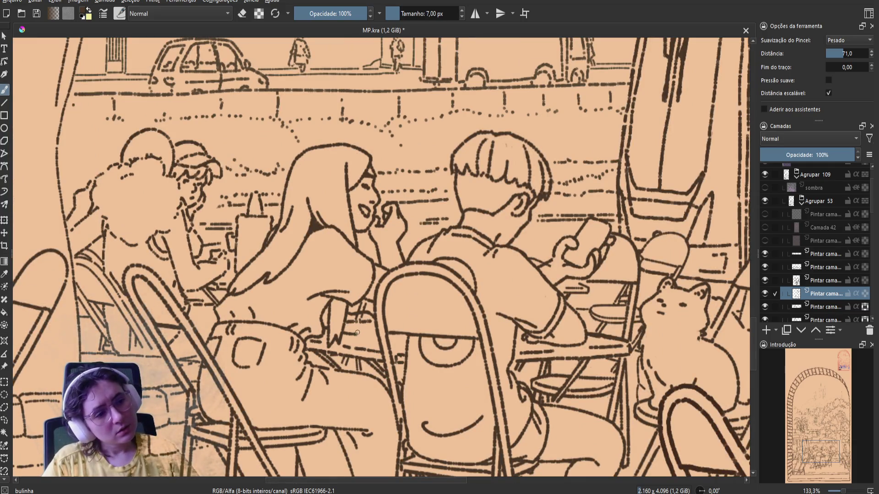
{"action": "key", "text": "m"}
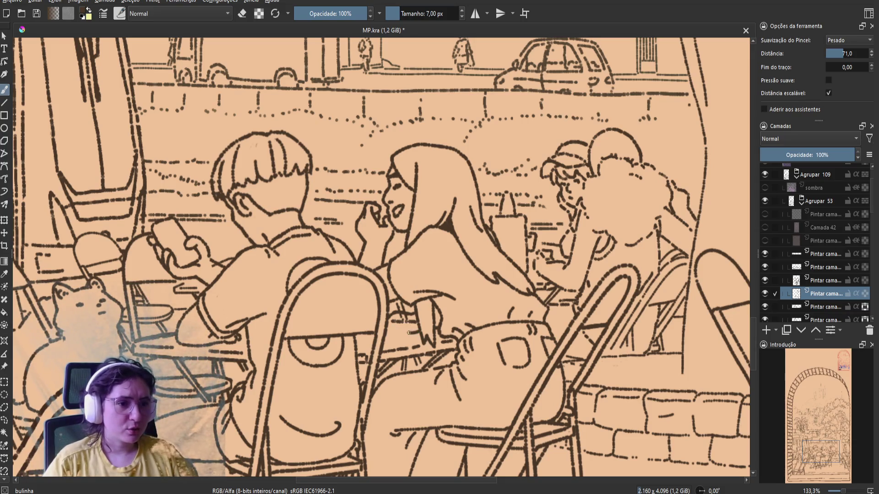
{"action": "key", "text": "m"}
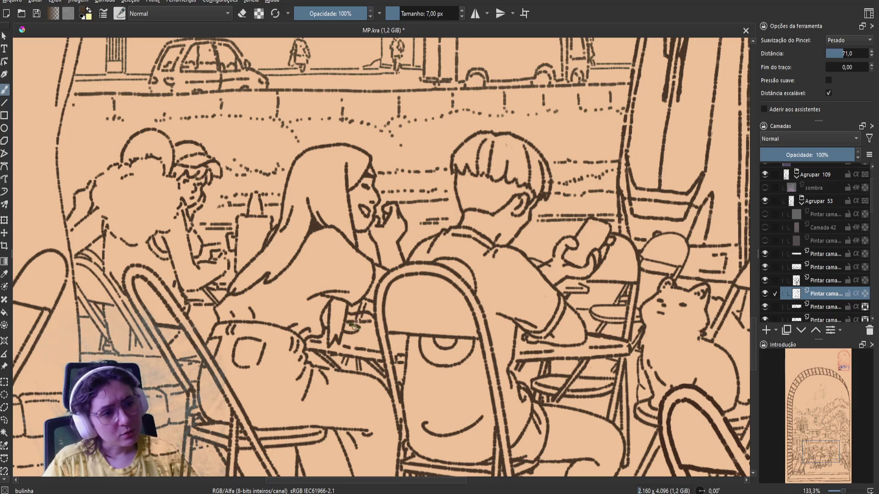
{"action": "key", "text": "m"}
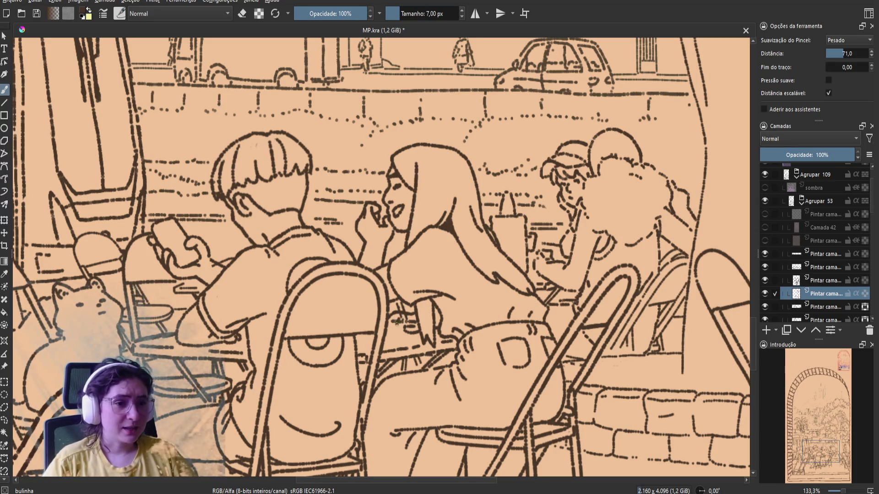
{"action": "left_click_drag", "start_coordinate": [397, 322], "coordinate": [391, 330]}
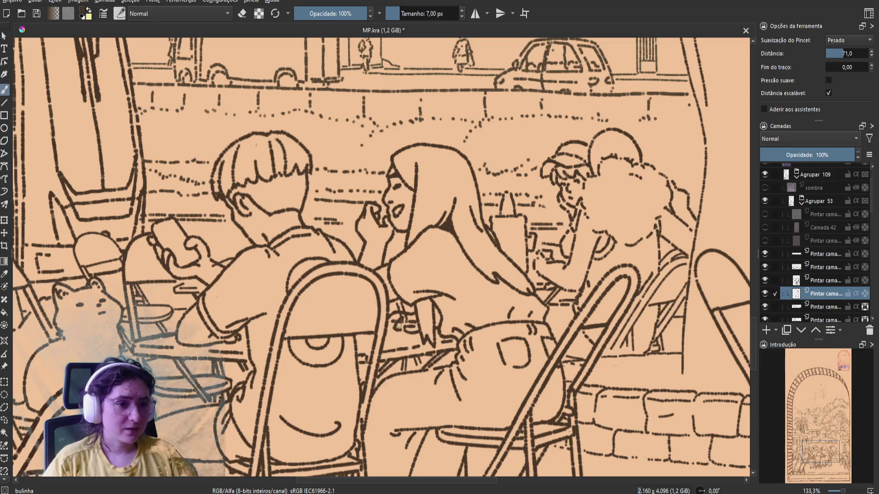
{"action": "key", "text": "ctrl+s"}
{"action": "key", "text": "m"}
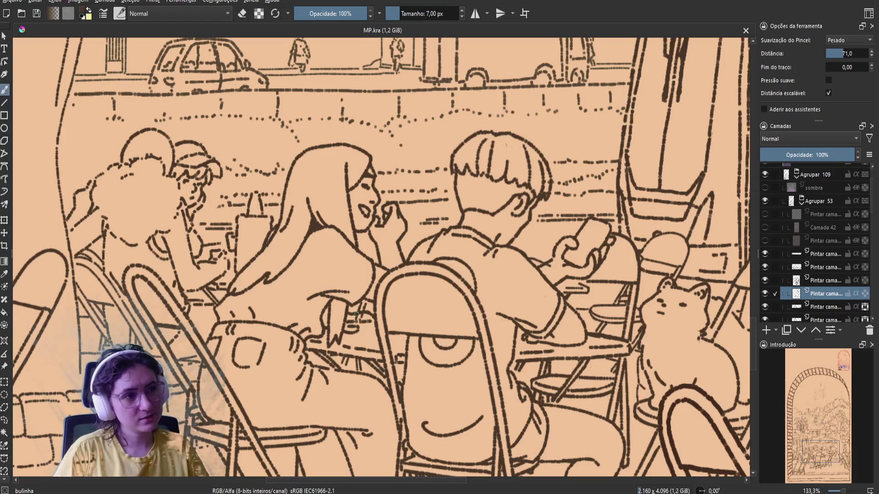
{"action": "key", "text": "e"}
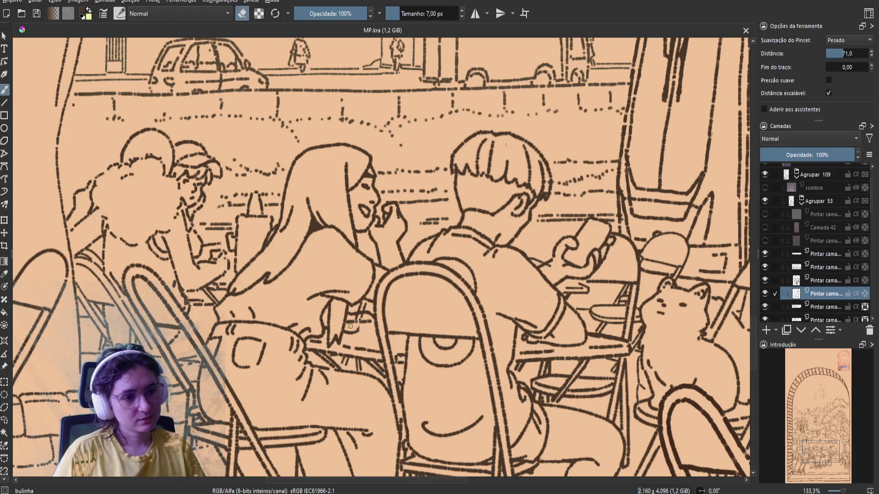
Erase a small bit of line art near the hand and save
{"action": "left_click_drag", "start_coordinate": [351, 329], "coordinate": [362, 328]}
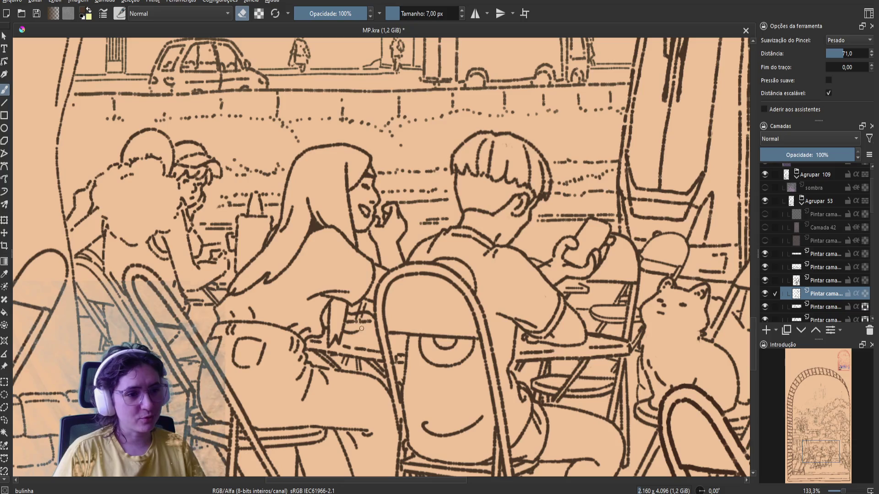
{"action": "key", "text": "e"}
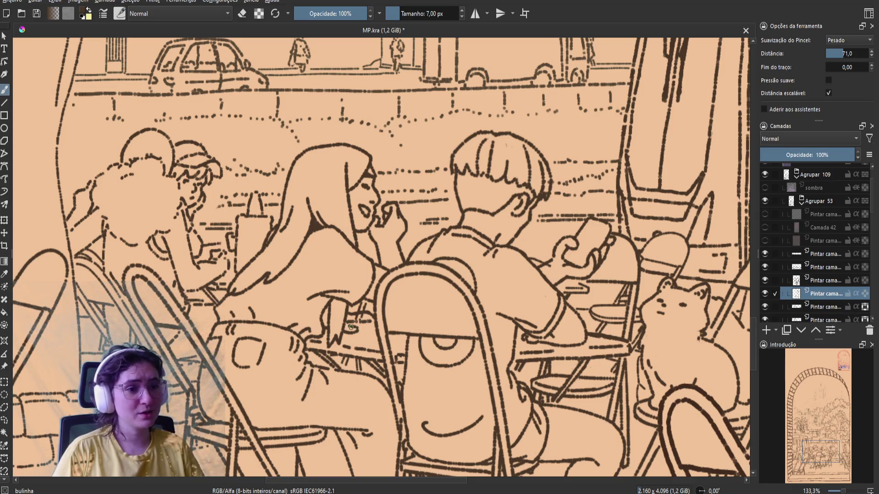
{"action": "key", "text": "m"}
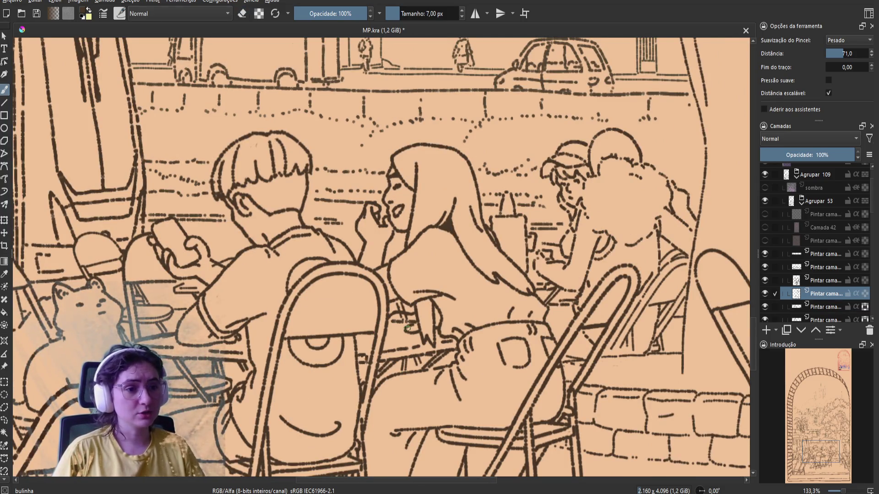
{"action": "key", "text": "ctrl+s"}
{"action": "key", "text": "m"}
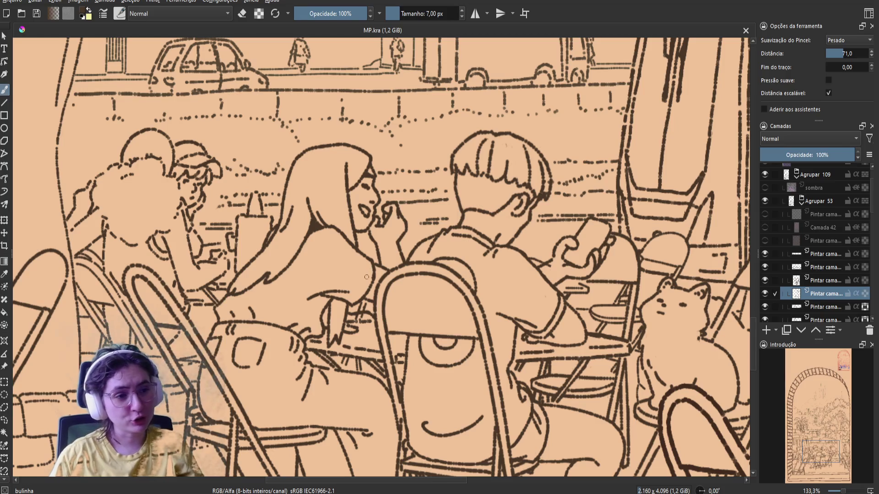
Dab small touch-up marks on the line art near the hand, saving as you go
{"action": "left_click", "coordinate": [366, 323]}
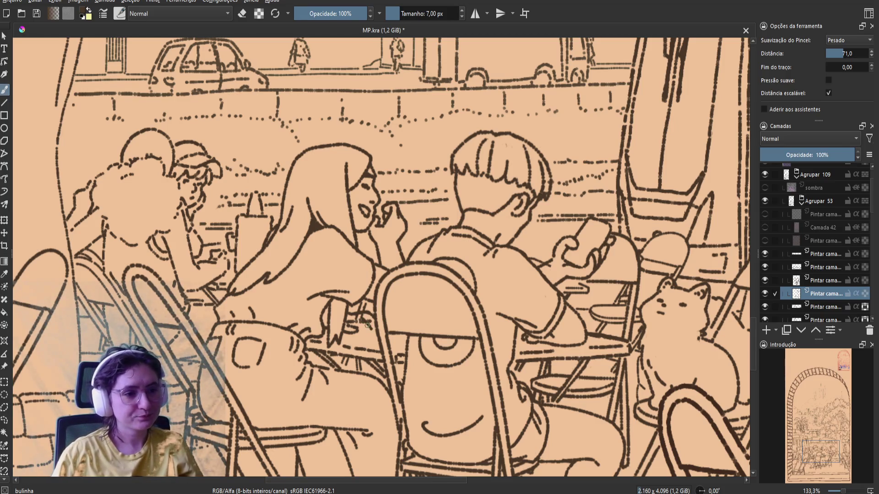
{"action": "key", "text": "ctrl+s"}
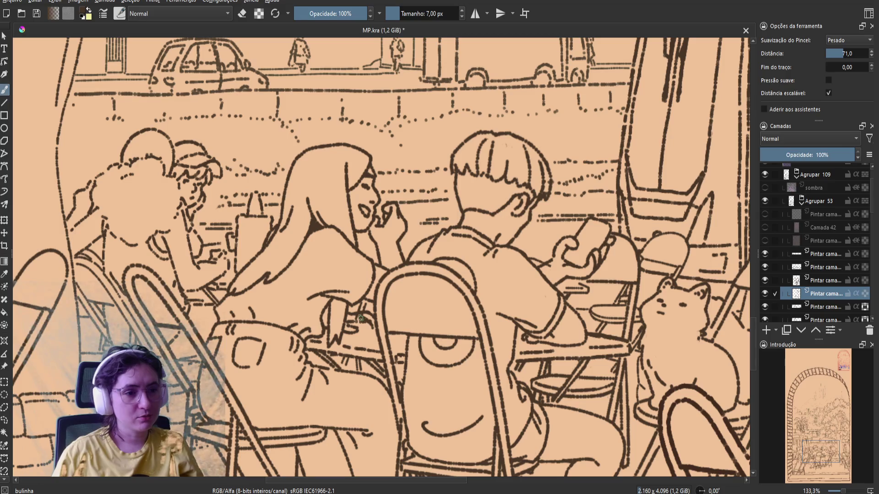
{"action": "left_click_drag", "start_coordinate": [361, 320], "coordinate": [366, 330]}
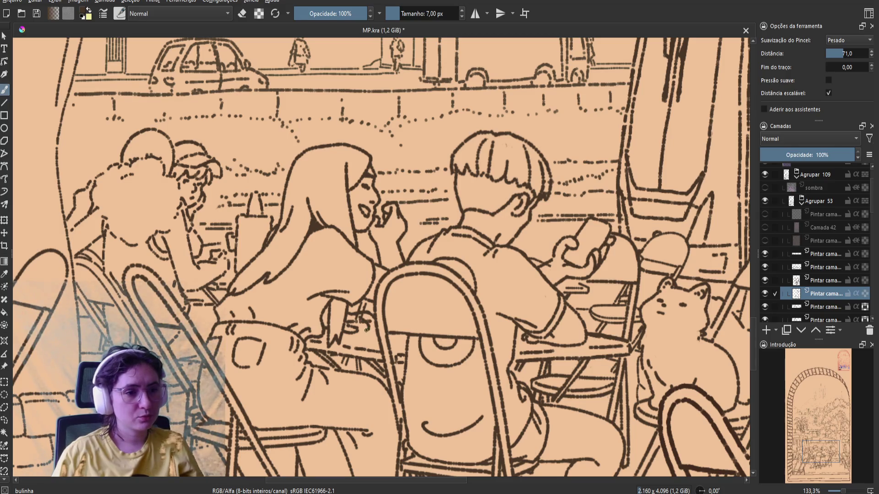
{"action": "key", "text": "ctrl+s"}
{"action": "left_click", "coordinate": [370, 330]}
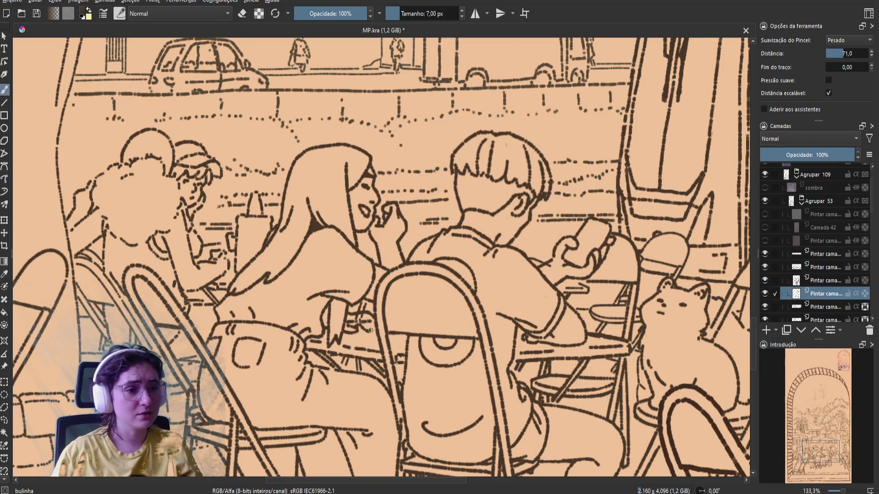
{"action": "key", "text": "m"}
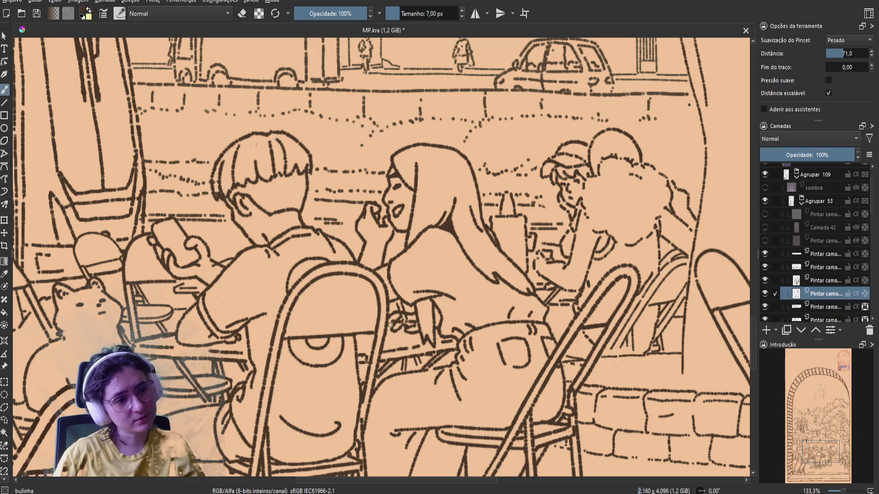
{"action": "key", "text": "ctrl+s"}
Add short ink strokes near the woman's hand, check them mirrored, and save
{"action": "left_click", "coordinate": [411, 324]}
{"action": "left_click_drag", "start_coordinate": [405, 324], "coordinate": [393, 332]}
{"action": "key", "text": "ctrl+z"}
{"action": "key", "text": "ctrl+z"}
{"action": "key", "text": "ctrl+z"}
{"action": "key", "text": "ctrl+z"}
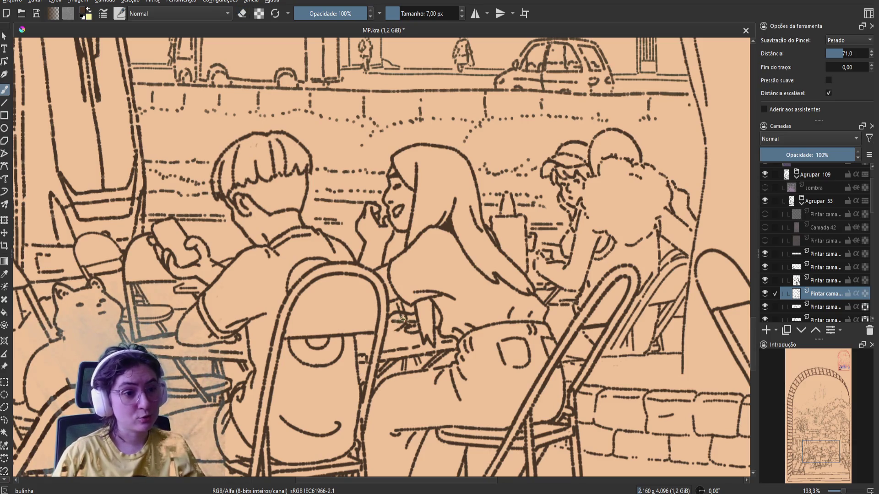
{"action": "left_click_drag", "start_coordinate": [401, 318], "coordinate": [392, 331]}
{"action": "key", "text": "m"}
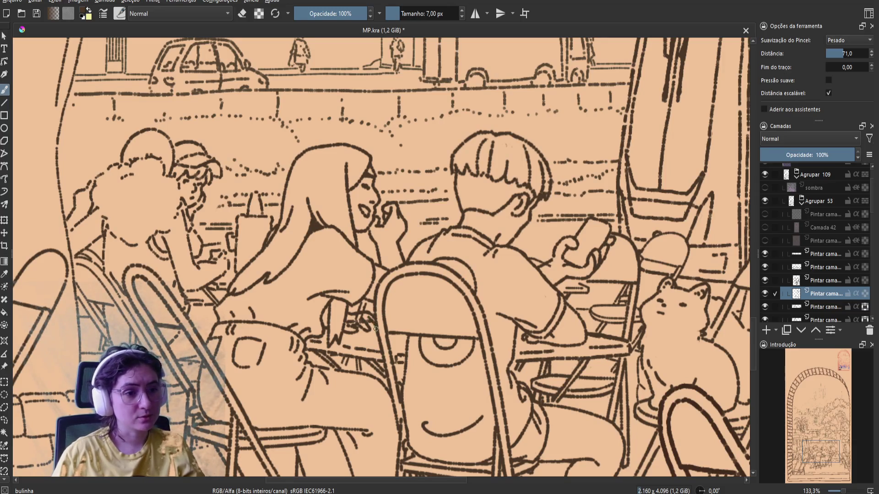
{"action": "left_click_drag", "start_coordinate": [364, 320], "coordinate": [372, 329]}
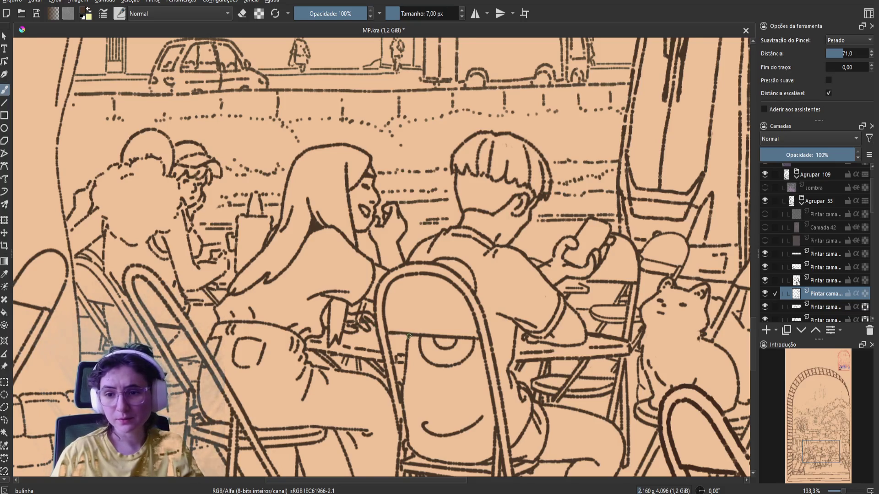
{"action": "key", "text": "m"}
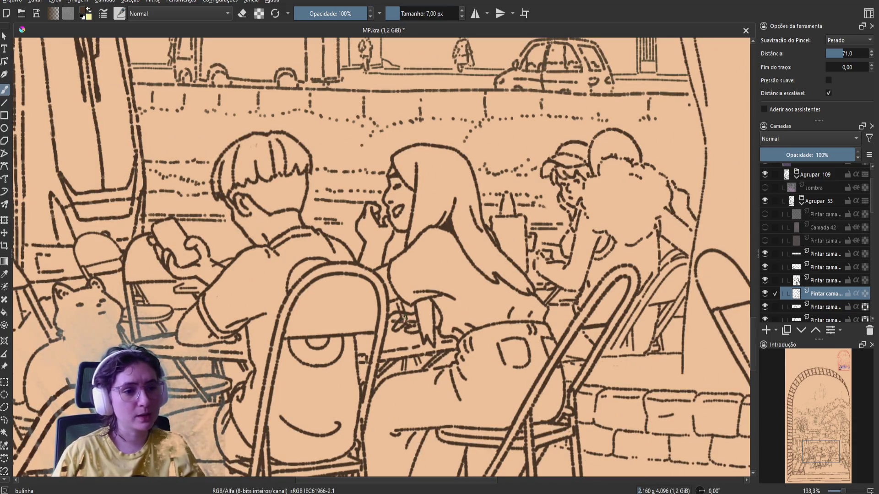
{"action": "key", "text": "ctrl+s"}
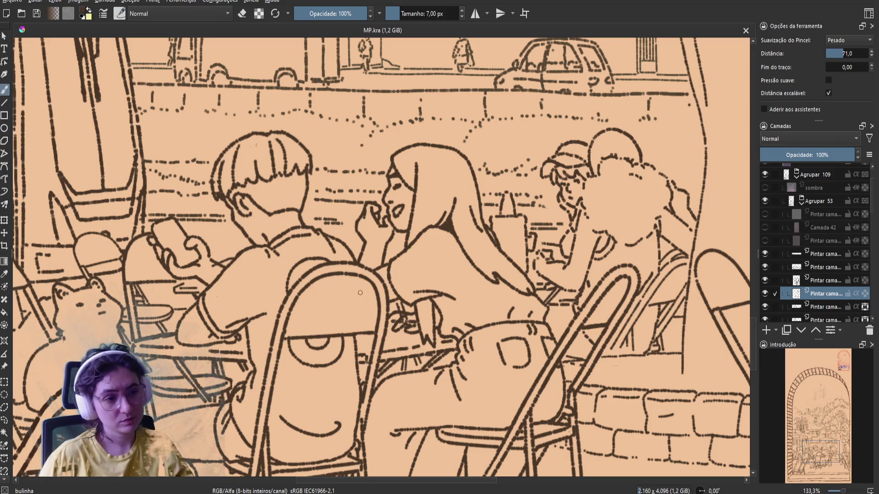
{"action": "left_click", "coordinate": [394, 318]}
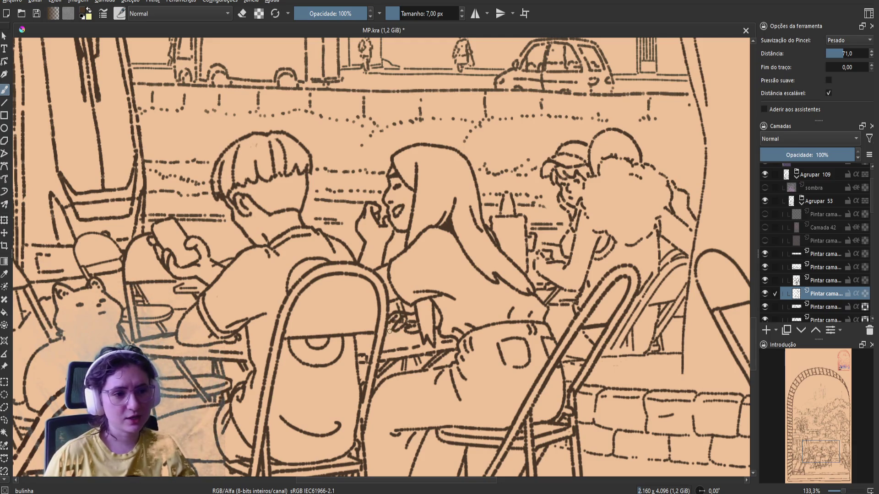
Save, ink a short stroke and a dab near the central table, checking in mirrored view
{"action": "key", "text": "ctrl+s"}
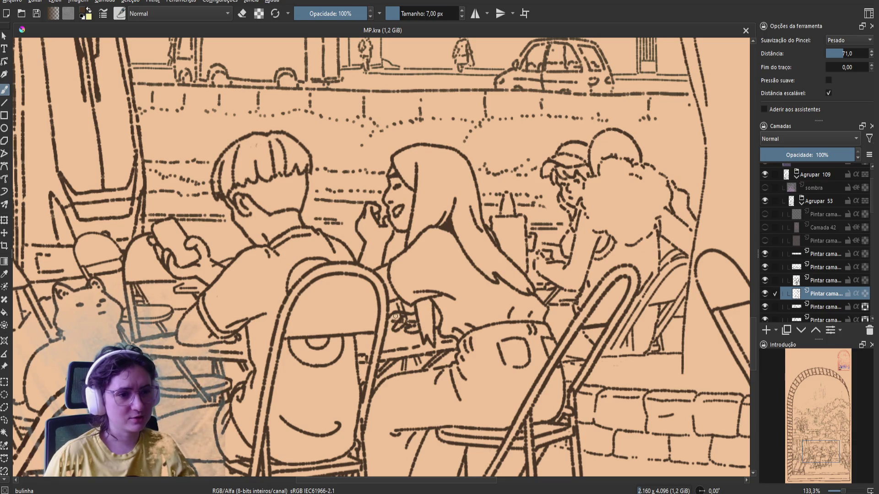
{"action": "left_click_drag", "start_coordinate": [387, 330], "coordinate": [396, 317]}
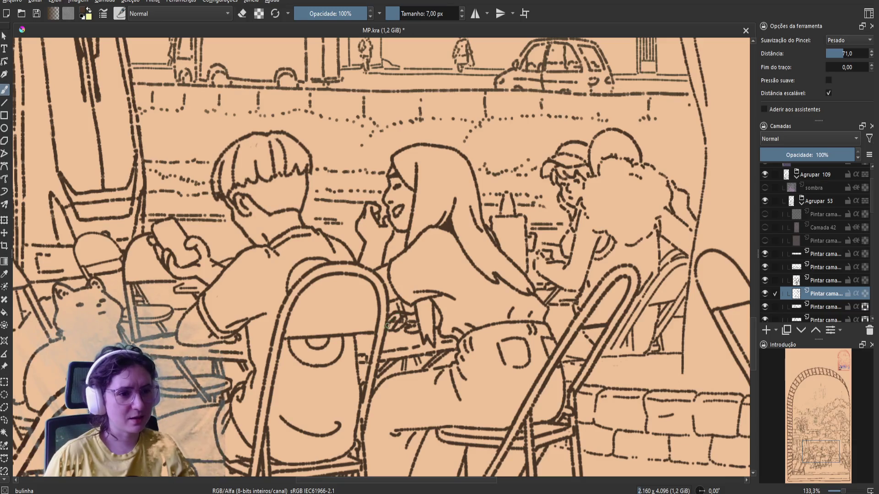
{"action": "key", "text": "m"}
{"action": "key", "text": "ctrl+s"}
{"action": "left_click", "coordinate": [365, 316]}
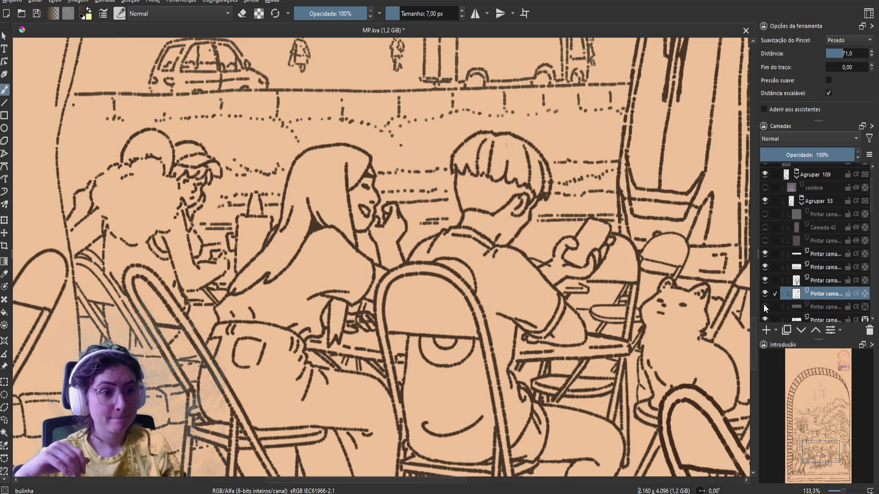
Hide and re-show a line-art layer and the Pasta 3 group to inspect their lines
{"action": "left_click", "coordinate": [766, 281]}
{"action": "left_click", "coordinate": [766, 281]}
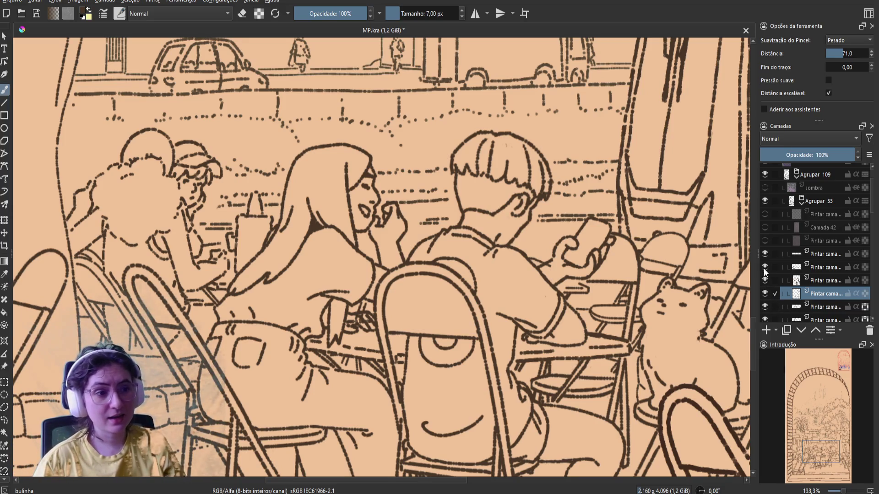
{"action": "scroll", "coordinate": [772, 296], "scroll_direction": "down", "scroll_amount": 2}
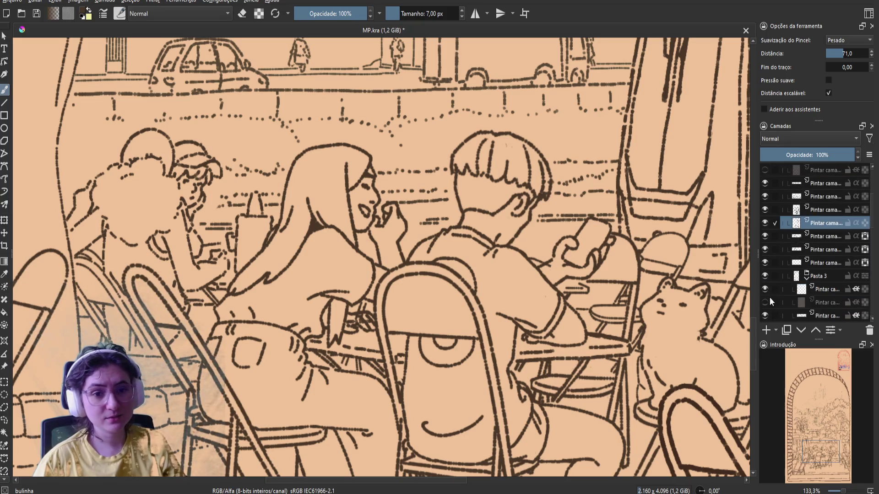
{"action": "left_click", "coordinate": [765, 276]}
{"action": "left_click", "coordinate": [765, 276]}
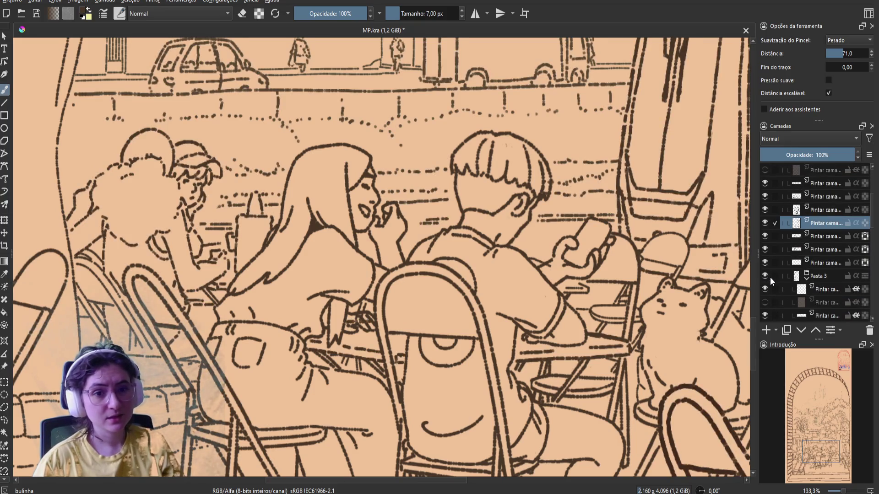
Select Pasta 3, its first layer and its bottom erase-mode layer, then save MP.kra
{"action": "left_click", "coordinate": [817, 279]}
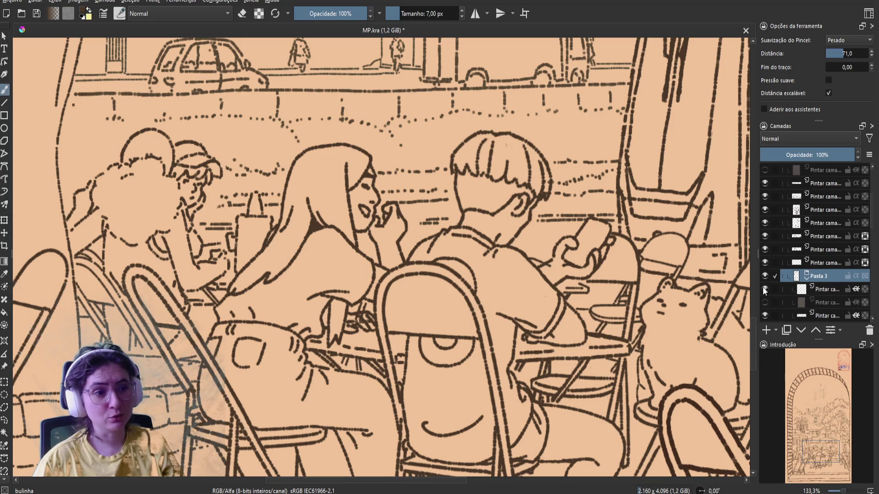
{"action": "left_click", "coordinate": [814, 288]}
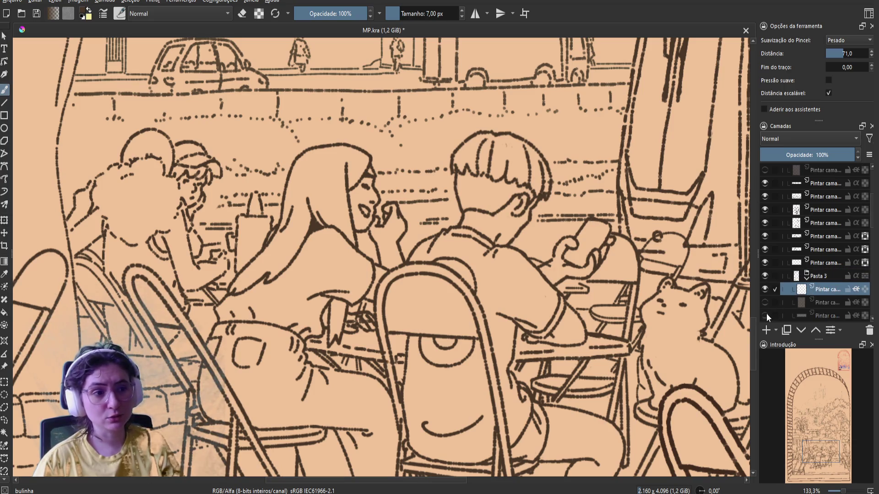
{"action": "left_click", "coordinate": [821, 315]}
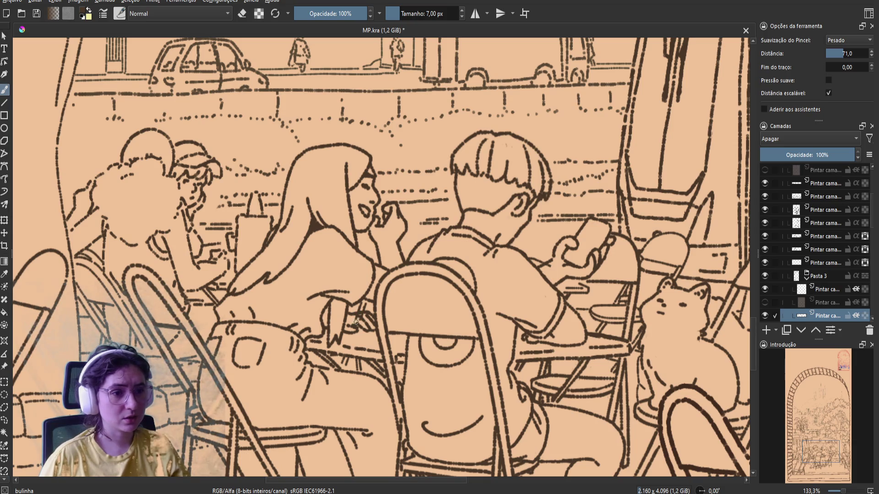
{"action": "key", "text": "ctrl+s"}
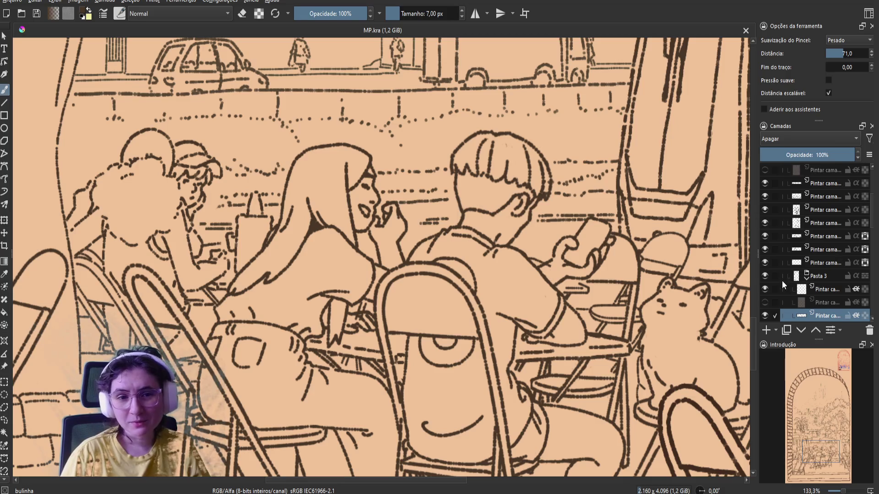
Collapse Pasta 3 and flick the visibility of Pasta 3, nearby line-art and street layers
{"action": "left_click", "coordinate": [808, 277]}
{"action": "left_click", "coordinate": [768, 278]}
{"action": "left_click", "coordinate": [768, 278]}
{"action": "left_click", "coordinate": [769, 279]}
{"action": "left_click", "coordinate": [769, 278]}
{"action": "left_click", "coordinate": [766, 262]}
{"action": "left_click", "coordinate": [766, 262]}
{"action": "left_click", "coordinate": [765, 253]}
{"action": "left_click", "coordinate": [765, 253]}
{"action": "left_click", "coordinate": [764, 236]}
{"action": "left_click", "coordinate": [763, 237]}
{"action": "left_click", "coordinate": [764, 223]}
Toggle the people and upper line-art layers off and on, then select the top line-art layer
{"action": "left_click", "coordinate": [764, 222]}
{"action": "left_click", "coordinate": [765, 208]}
{"action": "left_click", "coordinate": [765, 209]}
{"action": "left_click", "coordinate": [765, 196]}
{"action": "left_click", "coordinate": [765, 196]}
{"action": "left_click", "coordinate": [766, 184]}
{"action": "left_click", "coordinate": [766, 184]}
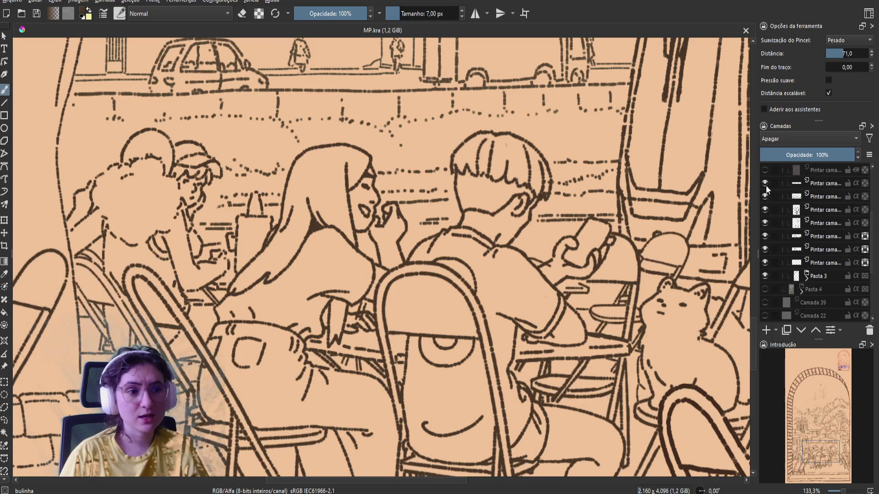
{"action": "left_click", "coordinate": [816, 184]}
In mirrored view, erase a stray ink mark near the table and save
{"action": "key", "text": "m"}
{"action": "key", "text": "m"}
{"action": "key", "text": "e"}
{"action": "mouse_move", "coordinate": [359, 323]}
{"action": "left_mouse_down"}
{"action": "mouse_move", "coordinate": [366, 316]}
{"action": "mouse_move", "coordinate": [343, 341]}
{"action": "left_mouse_up"}
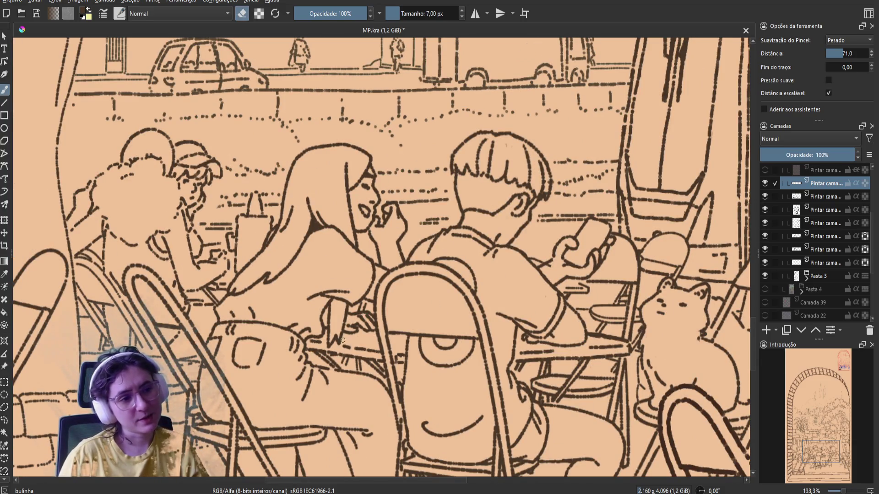
{"action": "key", "text": "ctrl+s"}
Back in paint mode, switch to a different line-art layer and add a small touch-up
{"action": "key", "text": "m"}
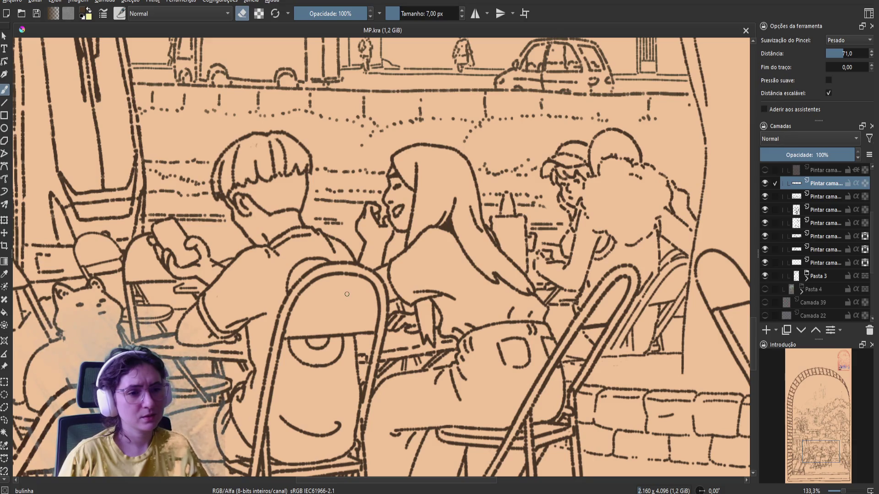
{"action": "key", "text": "e"}
{"action": "left_click", "coordinate": [765, 210]}
{"action": "key", "text": "ctrl+z"}
{"action": "left_click", "coordinate": [818, 224]}
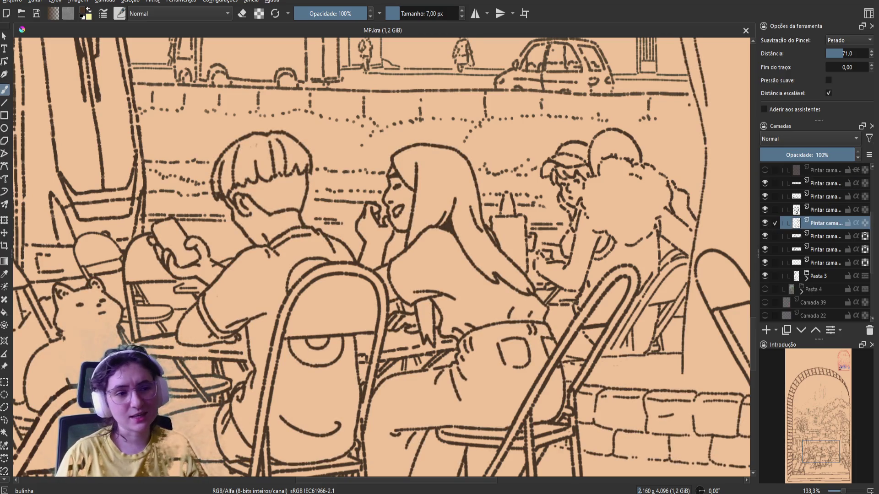
{"action": "left_click", "coordinate": [434, 311]}
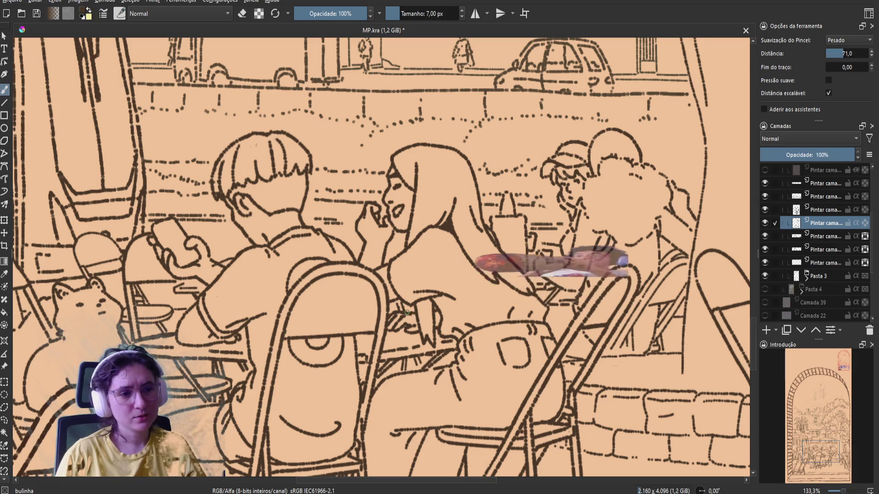
Set the brush to erasing, check the mirrored view, save MP.kra and unmirror the view
{"action": "key", "text": "e"}
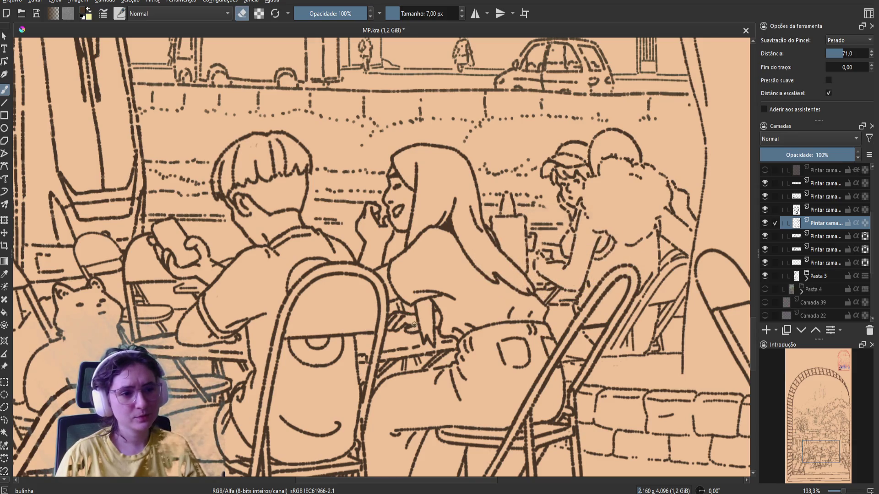
{"action": "key", "text": "e"}
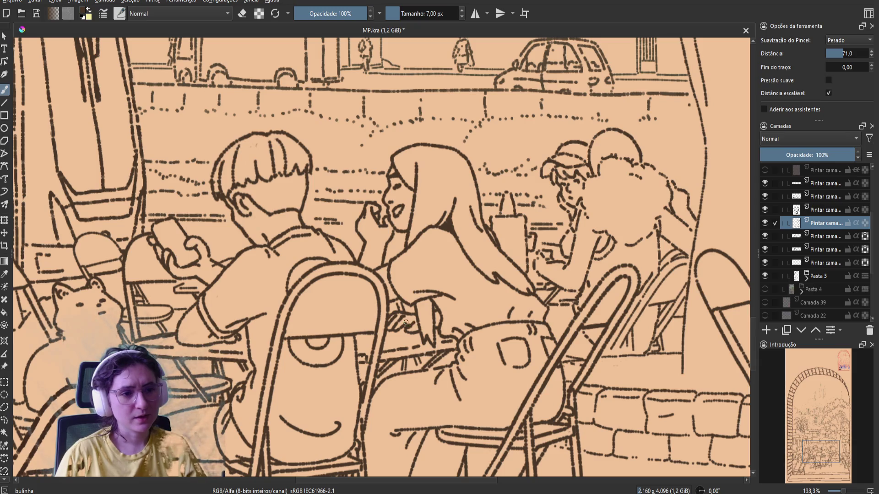
{"action": "key", "text": "m"}
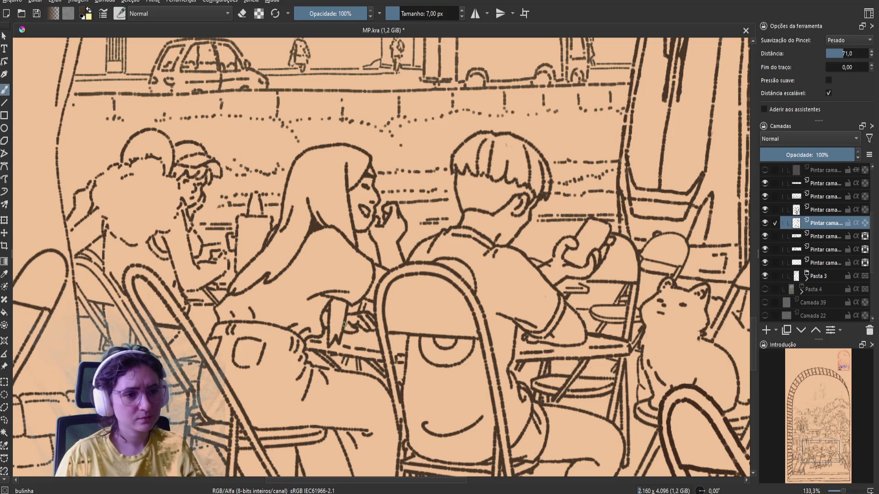
{"action": "key", "text": "e"}
{"action": "key", "text": "e"}
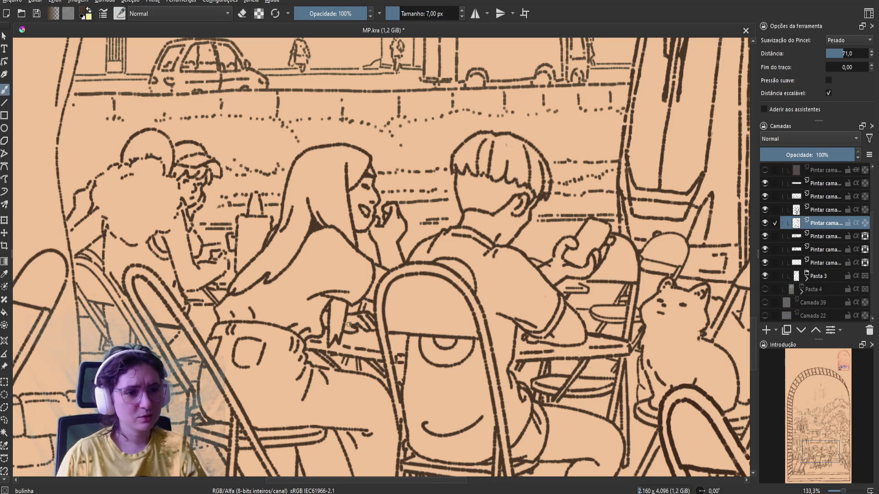
{"action": "key", "text": "e"}
{"action": "key", "text": "e"}
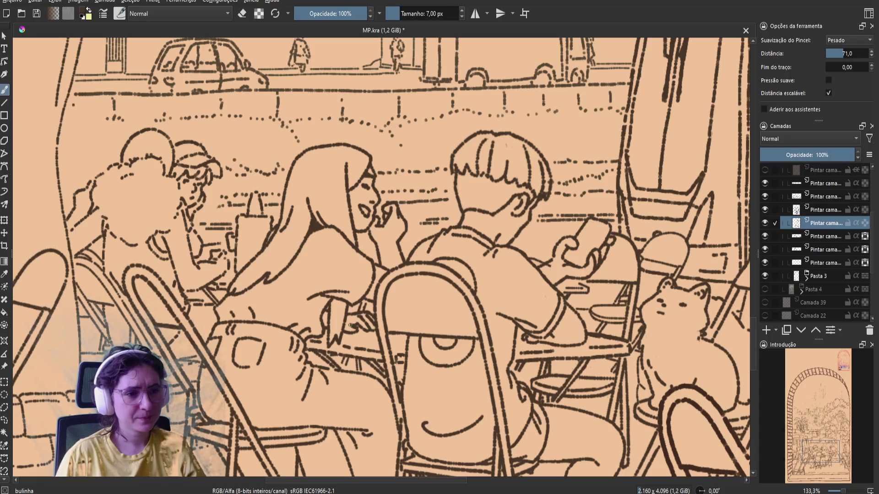
{"action": "key", "text": "ctrl+s"}
{"action": "key", "text": "m"}
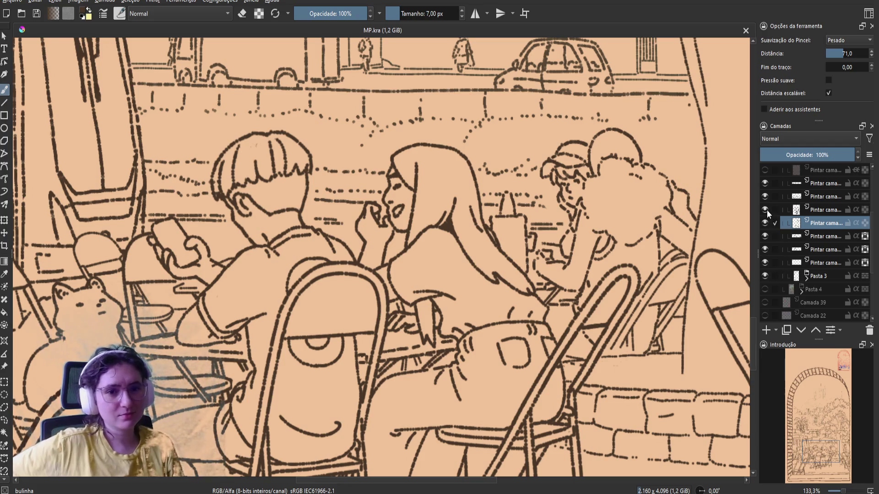
Flick the chair, top-right line-art, next-lower layer and Pasta 3 visibility off and on to inspect them
{"action": "left_click", "coordinate": [765, 197]}
{"action": "left_click", "coordinate": [765, 197]}
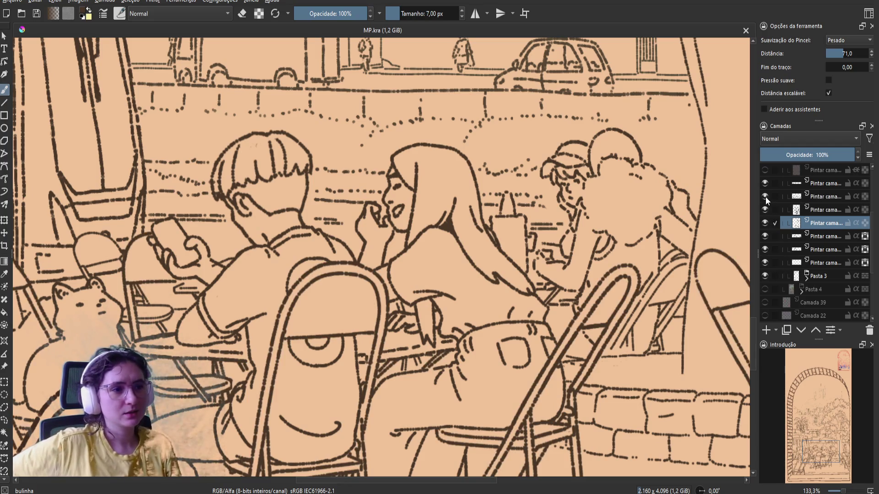
{"action": "left_click", "coordinate": [765, 197]}
{"action": "left_click", "coordinate": [765, 197]}
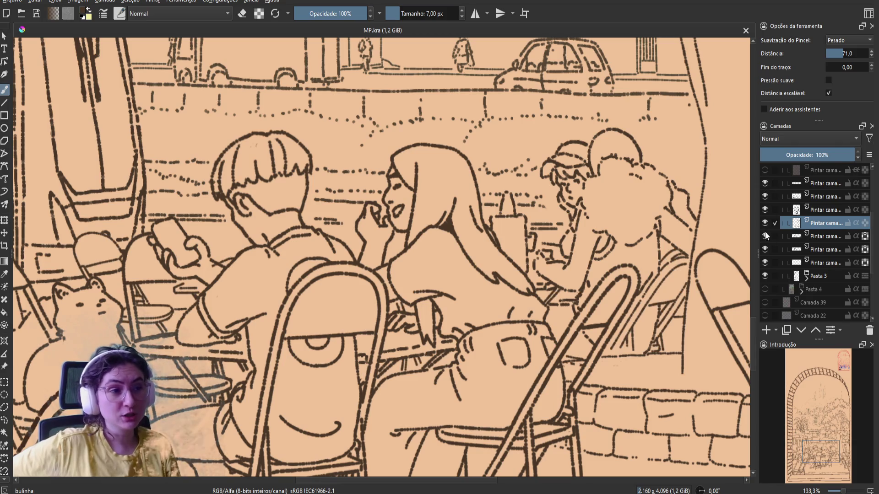
{"action": "left_click", "coordinate": [765, 236]}
{"action": "left_click", "coordinate": [765, 231]}
{"action": "left_click", "coordinate": [766, 240]}
{"action": "left_click", "coordinate": [765, 240]}
{"action": "left_click", "coordinate": [766, 250]}
{"action": "left_click", "coordinate": [766, 249]}
{"action": "left_click", "coordinate": [766, 274]}
{"action": "left_click", "coordinate": [766, 274]}
Expand Pasta 3, pick its Apagar erase-mode layer and make a small stroke on it
{"action": "left_click", "coordinate": [807, 278]}
{"action": "left_click", "coordinate": [827, 315]}
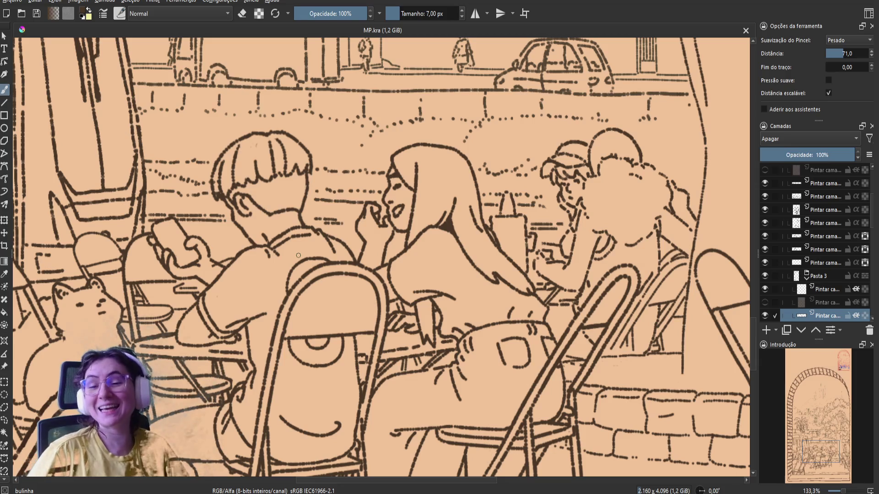
{"action": "key", "text": "e"}
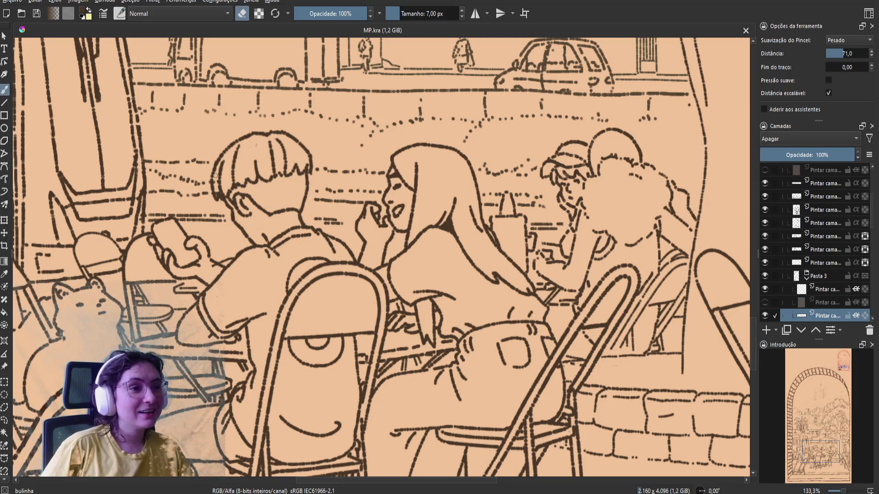
{"action": "left_click", "coordinate": [218, 195]}
{"action": "key", "text": "e"}
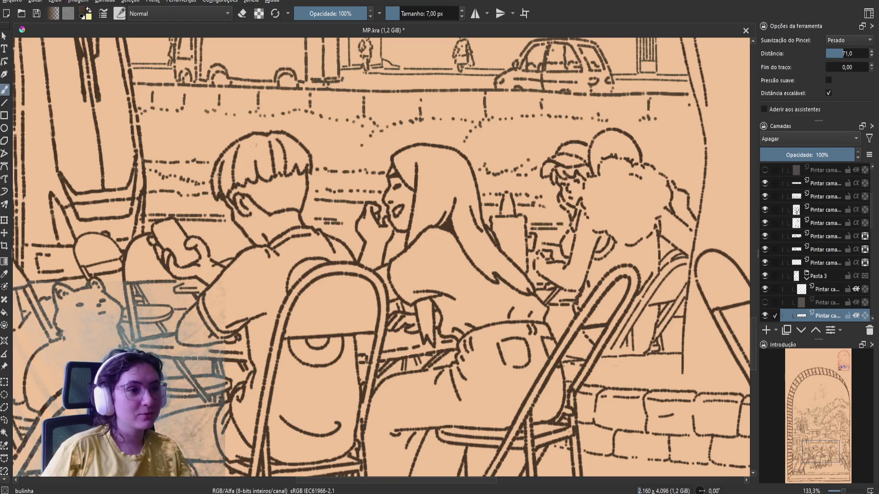
Check the people line art, select the Pintar camada layer, switch to eraser and save
{"action": "left_click", "coordinate": [765, 222]}
{"action": "left_click", "coordinate": [764, 220]}
{"action": "left_click", "coordinate": [817, 220]}
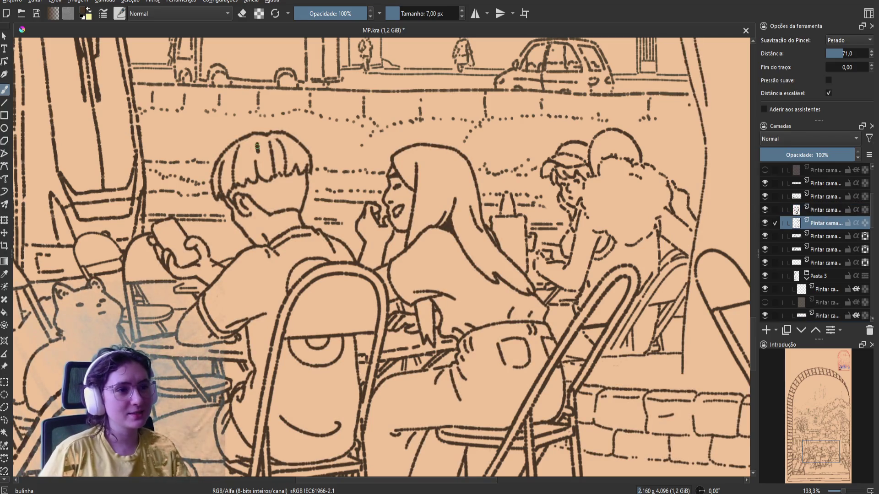
{"action": "key", "text": "e"}
{"action": "key", "text": "ctrl+s"}
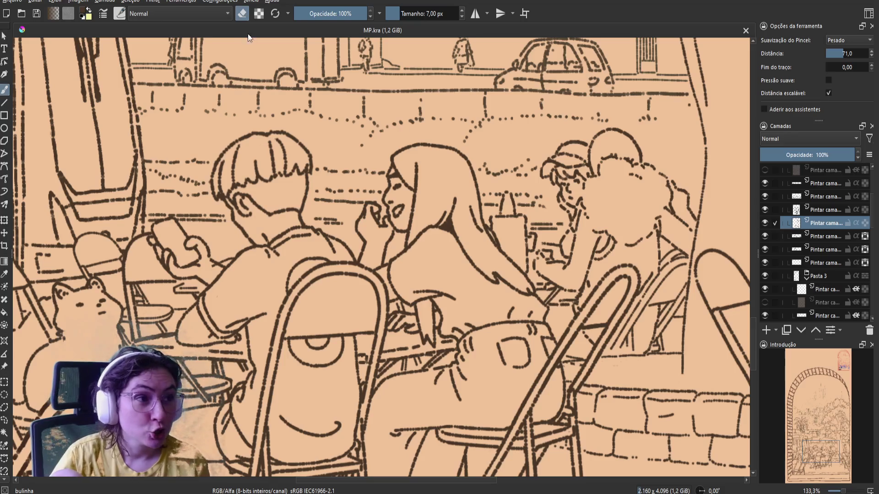
Paint a small mark near the figure's hand, save, and check it in mirrored view
{"action": "left_click", "coordinate": [242, 14]}
{"action": "left_click_drag", "start_coordinate": [402, 185], "coordinate": [399, 223]}
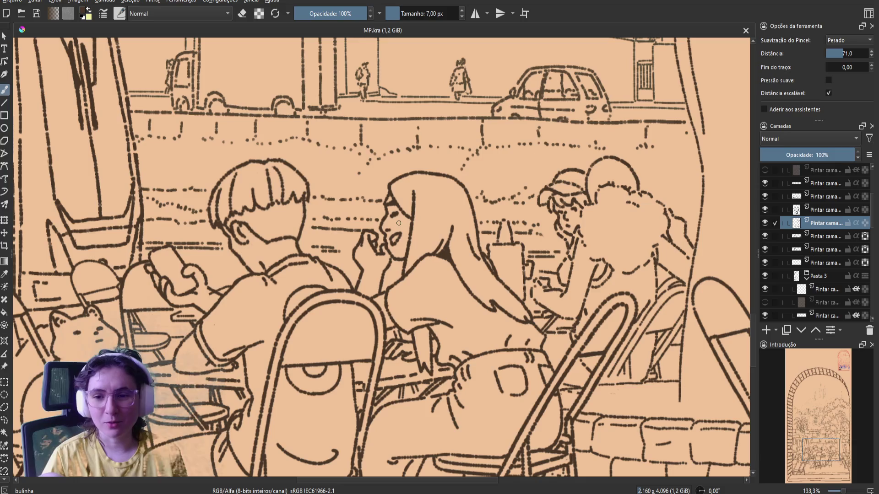
{"action": "left_click", "coordinate": [208, 279]}
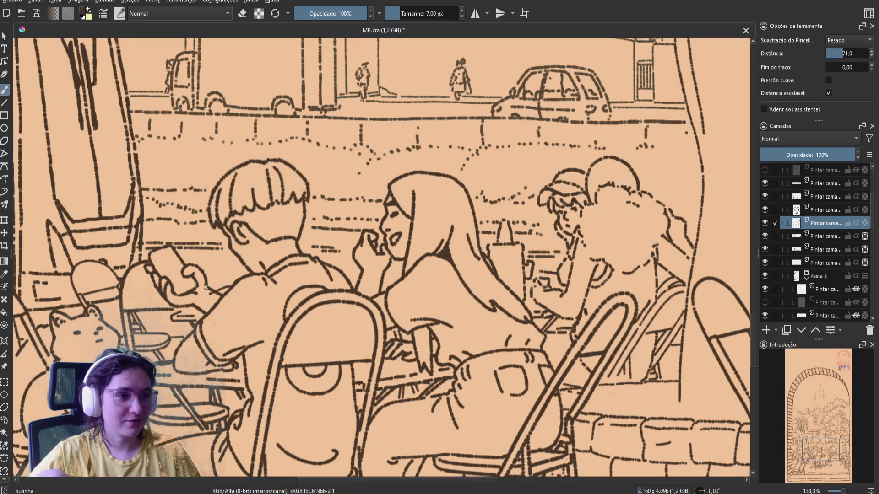
{"action": "key", "text": "ctrl+s"}
{"action": "key", "text": "m"}
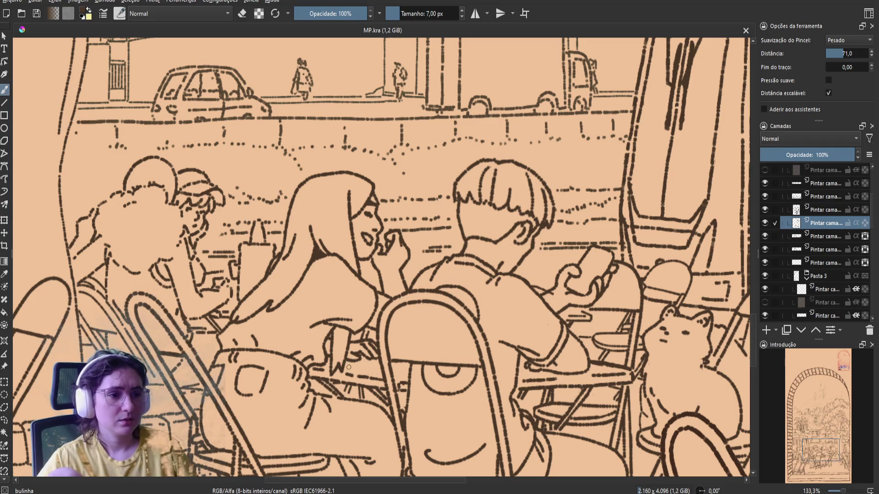
{"action": "key", "text": "m"}
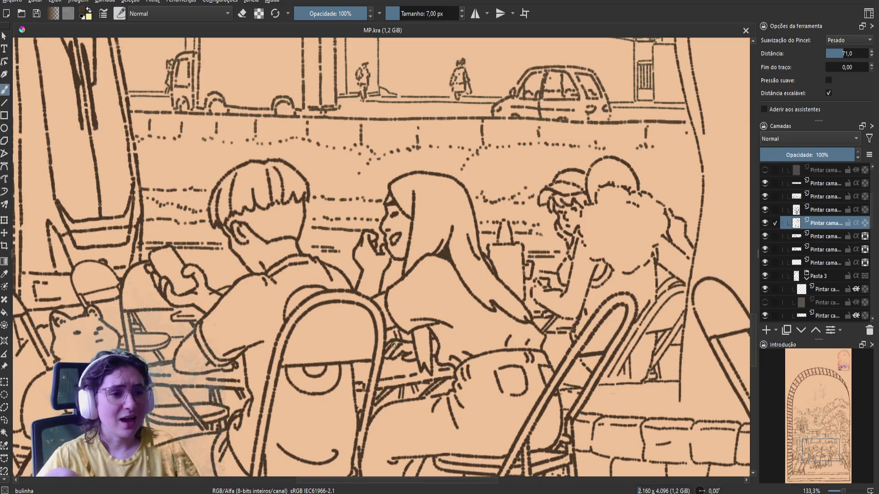
Erase a small spot near the table, save, and check proportions in mirrored view
{"action": "key", "text": "e"}
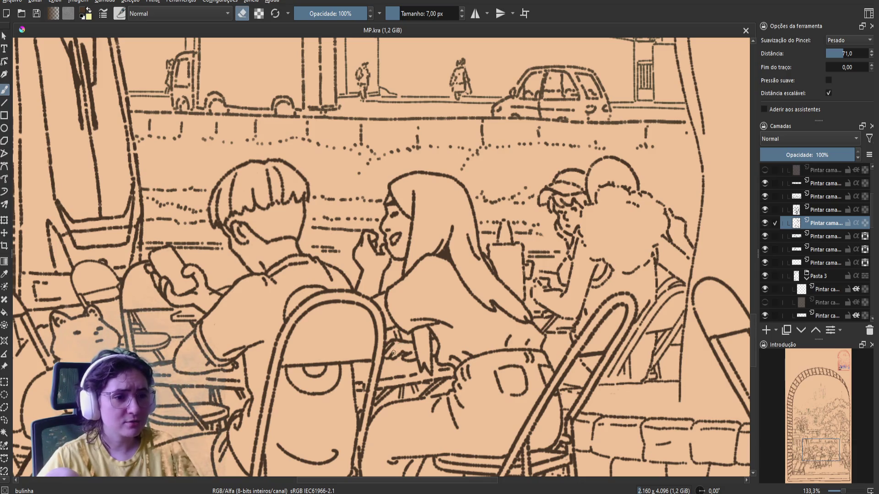
{"action": "left_click", "coordinate": [397, 345]}
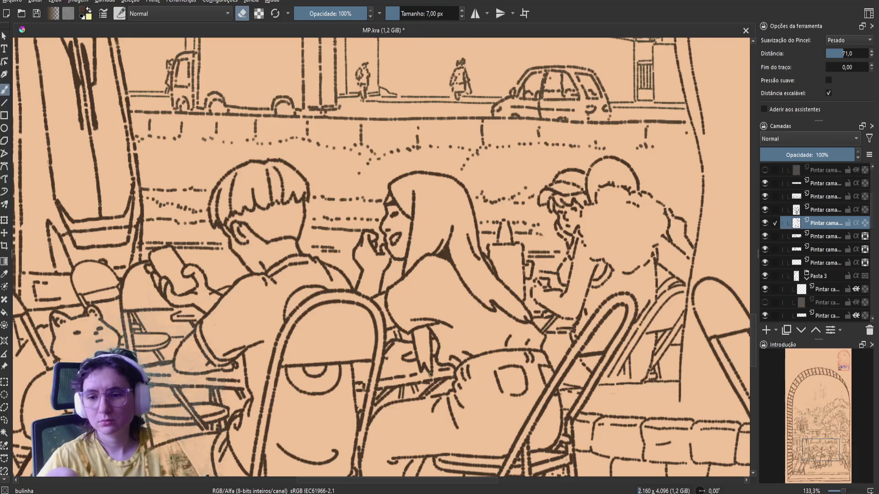
{"action": "key", "text": "ctrl+s"}
{"action": "key", "text": "m"}
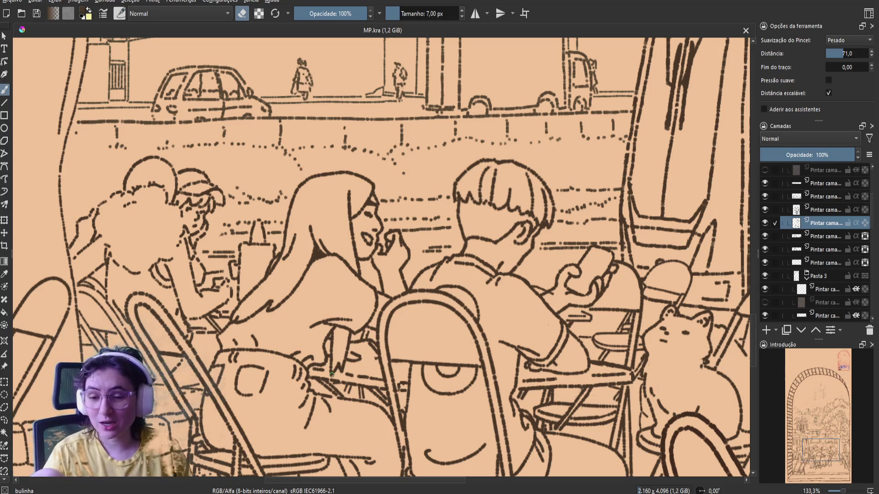
{"action": "key", "text": "m"}
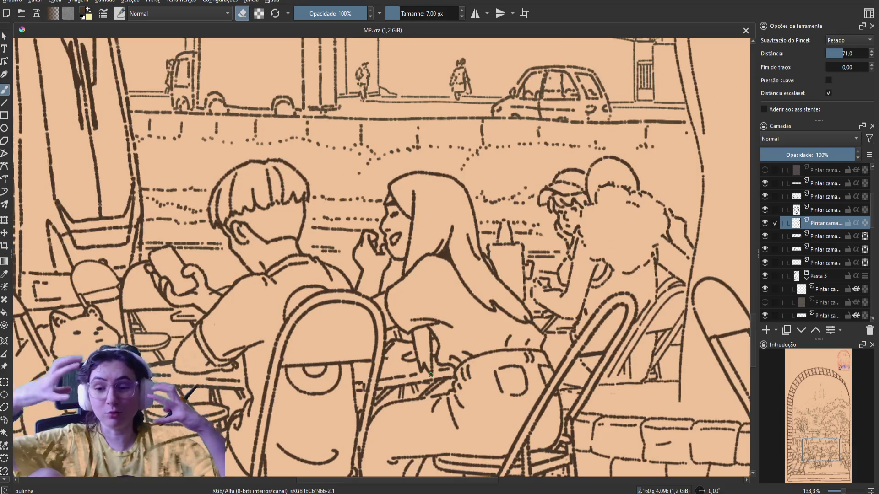
Paint a short stroke near the table and save MP.kra
{"action": "key", "text": "e"}
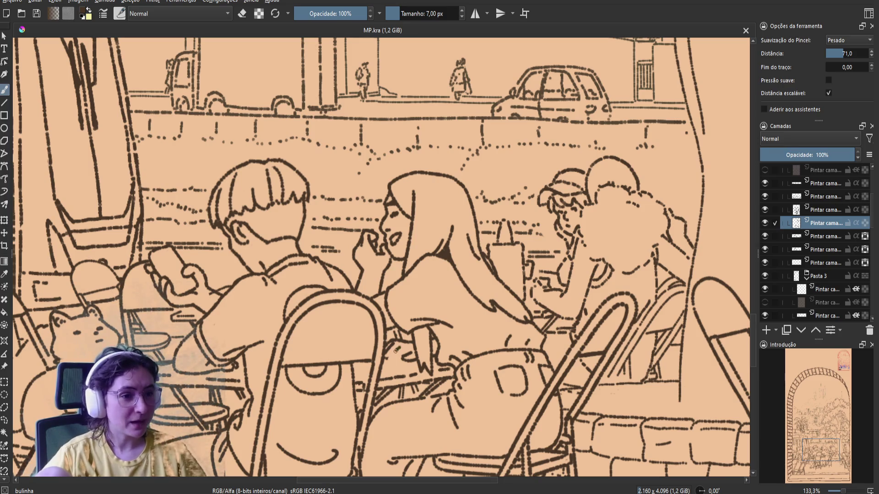
{"action": "left_click_drag", "start_coordinate": [398, 347], "coordinate": [390, 357]}
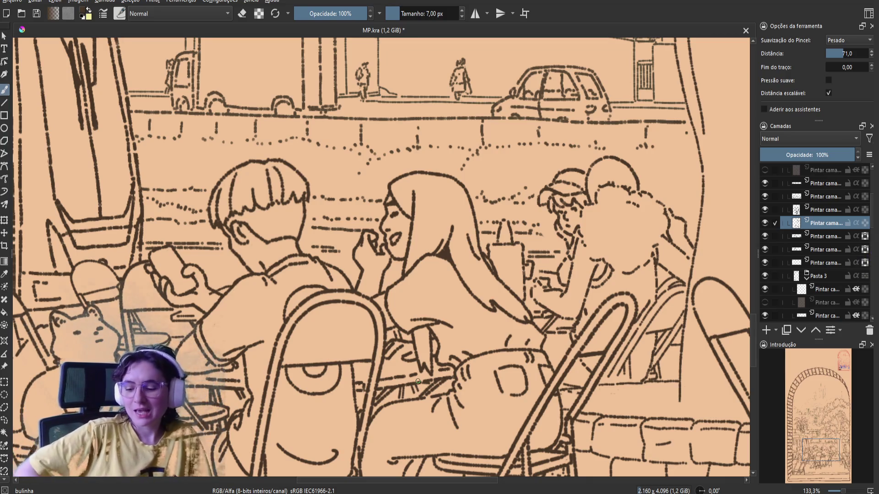
{"action": "key", "text": "ctrl+s"}
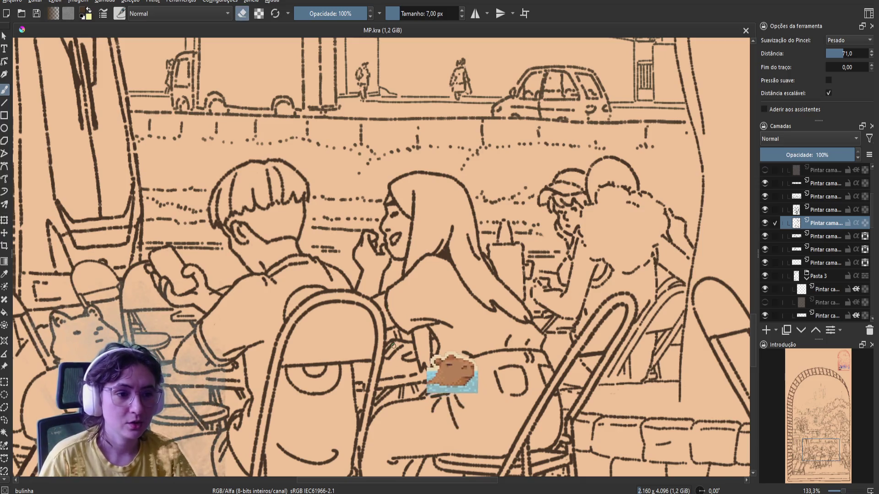
Switch the brush into eraser mode
{"action": "key", "text": "e"}
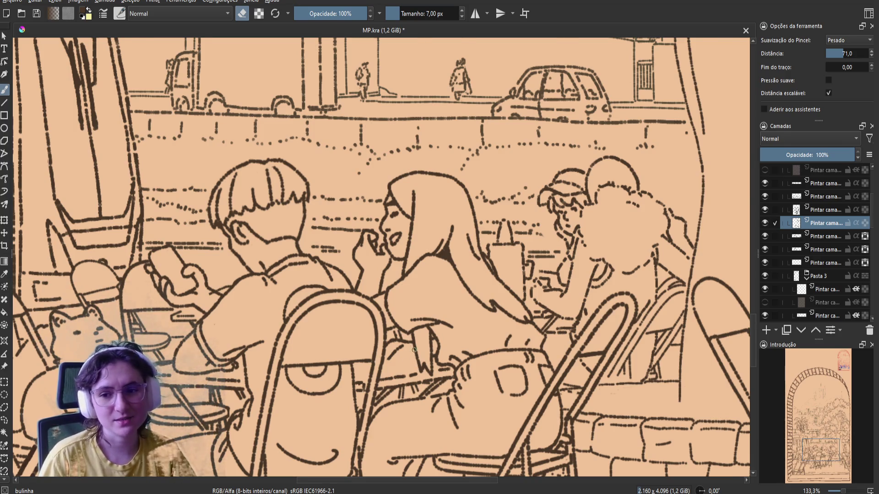
Check the drawing mirrored, return the brush to painting and save MP.kra
{"action": "key", "text": "m"}
{"action": "key", "text": "e"}
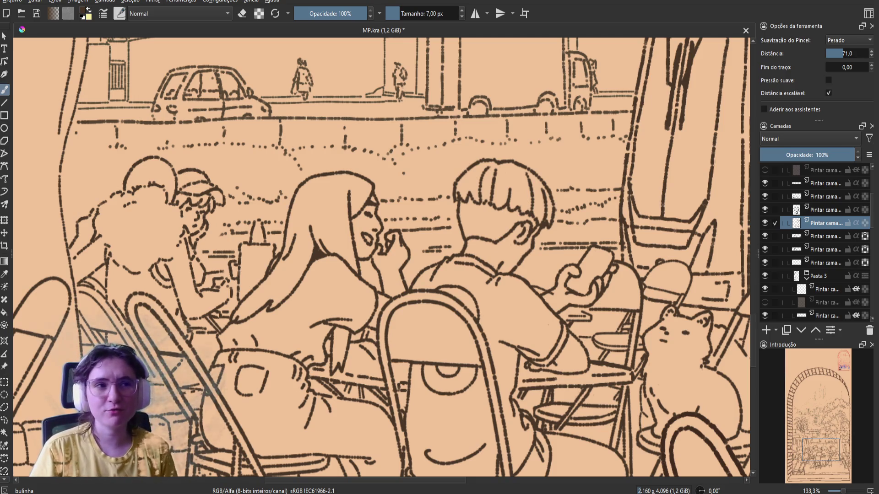
{"action": "key", "text": "ctrl+s"}
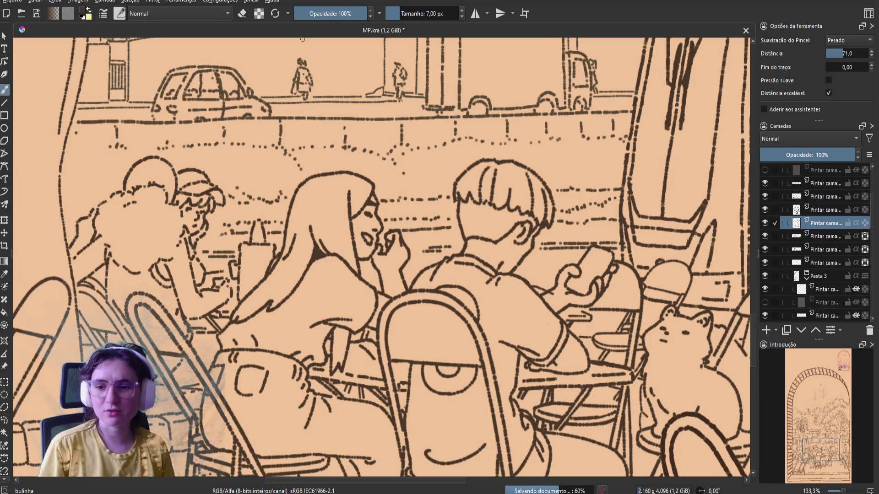
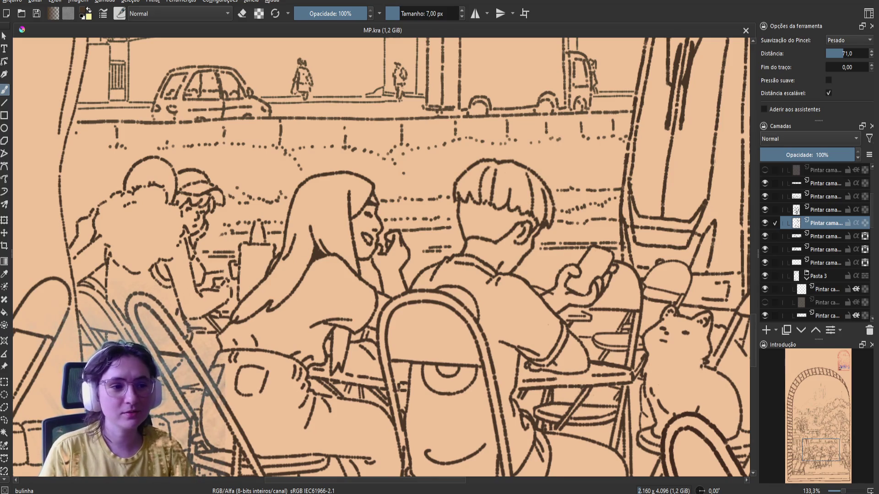
Pan across the café scene and mirror the view to check the drawing
{"action": "left_click_drag", "start_coordinate": [336, 312], "coordinate": [367, 283]}
{"action": "key", "text": "m"}
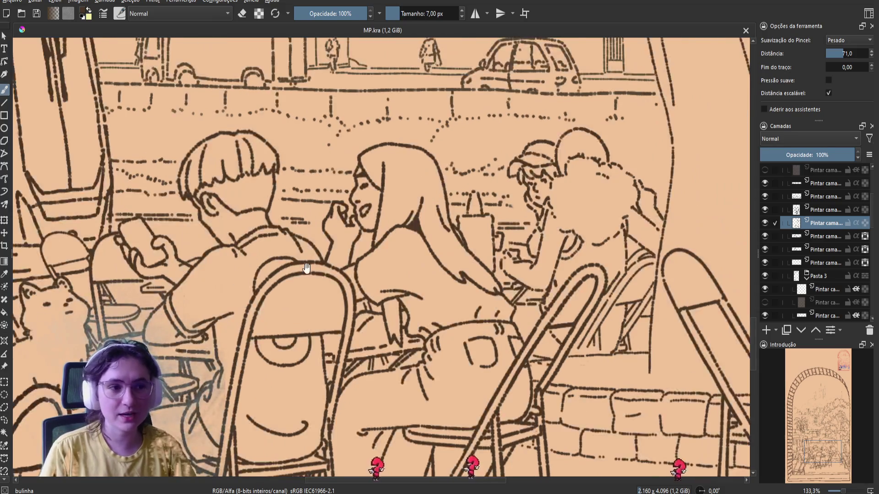
{"action": "key", "text": "e"}
{"action": "key", "text": "e"}
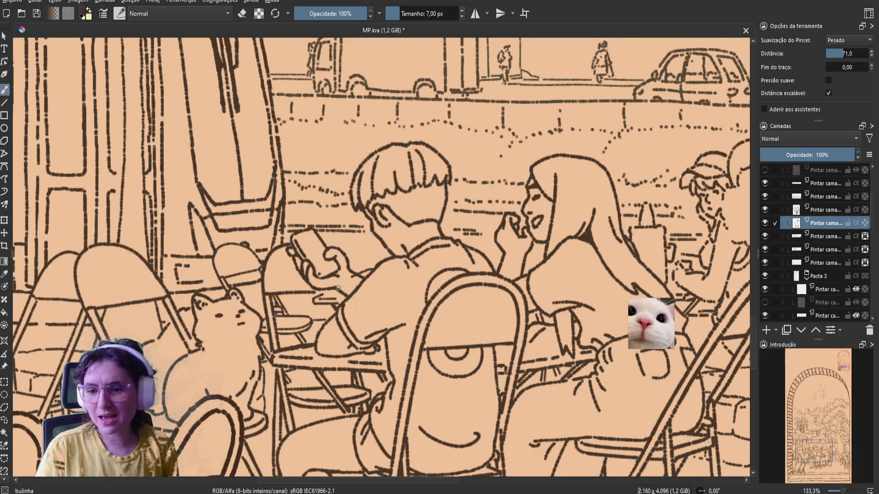
Save MP.kra, flip the view back, and ink a short touch-up stroke
{"action": "key", "text": "m"}
{"action": "key", "text": "ctrl+s"}
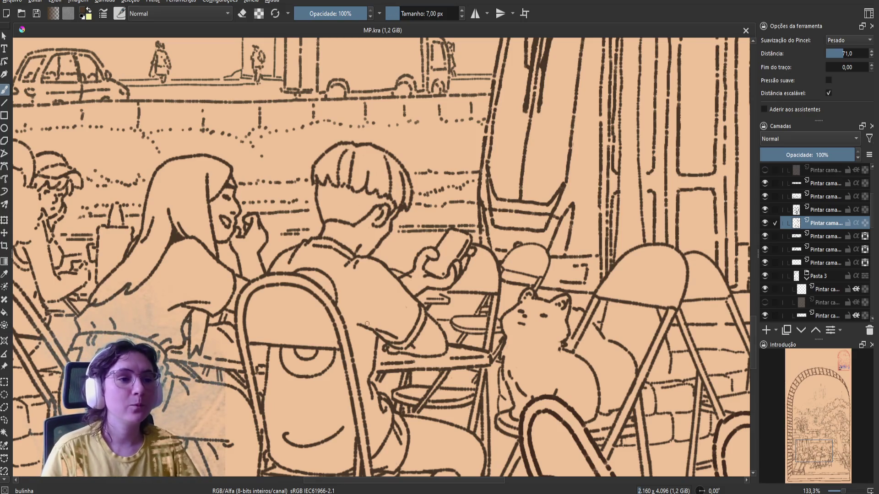
{"action": "scroll", "coordinate": [292, 323], "scroll_direction": "left", "scroll_amount": 3}
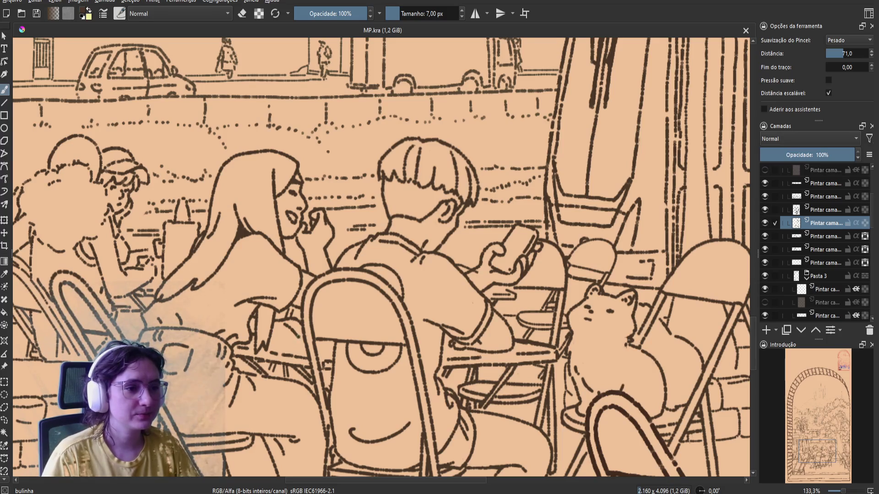
{"action": "left_click_drag", "start_coordinate": [298, 339], "coordinate": [285, 335]}
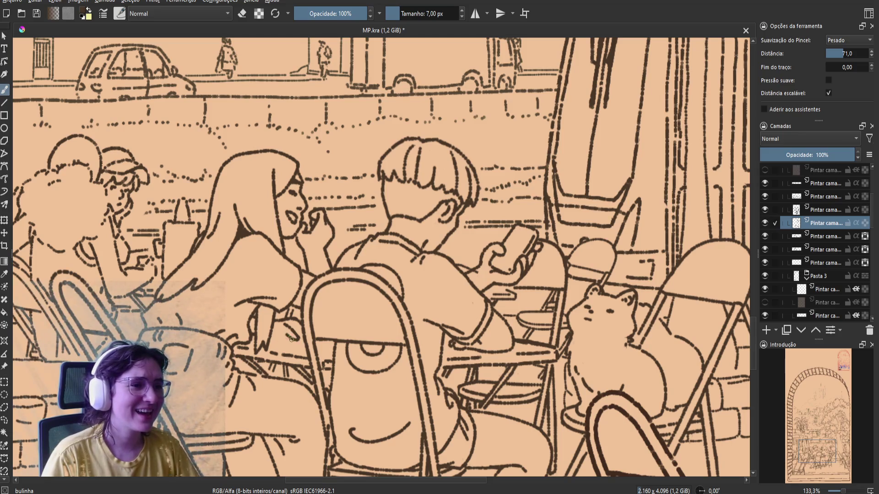
Add a second short touch-up stroke, save MP.kra, and mirror the view to check it
{"action": "left_click_drag", "start_coordinate": [296, 340], "coordinate": [289, 337]}
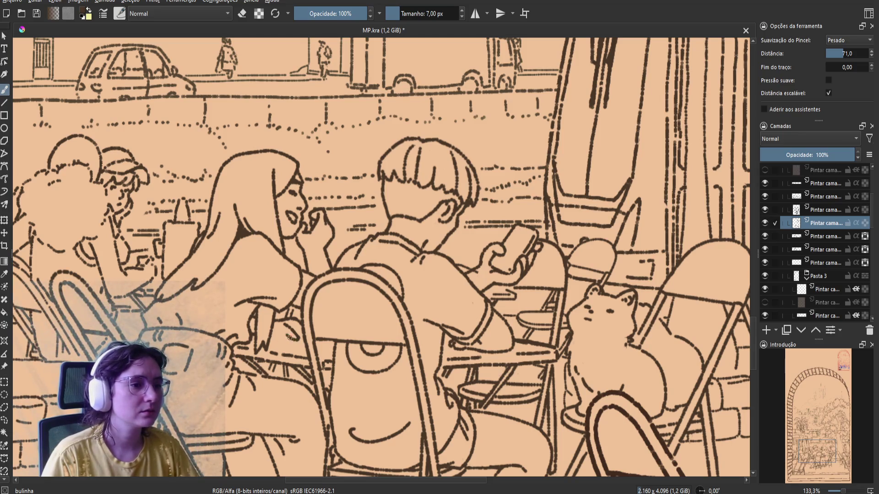
{"action": "key", "text": "ctrl+s"}
{"action": "key", "text": "m"}
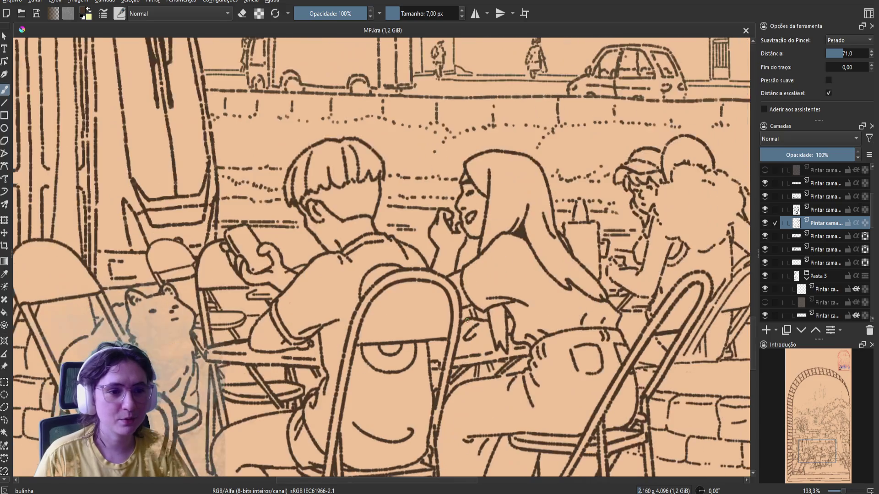
Erase a small stray bit of line, save MP.kra, and unmirror the view
{"action": "key", "text": "e"}
{"action": "left_click_drag", "start_coordinate": [471, 323], "coordinate": [476, 315]}
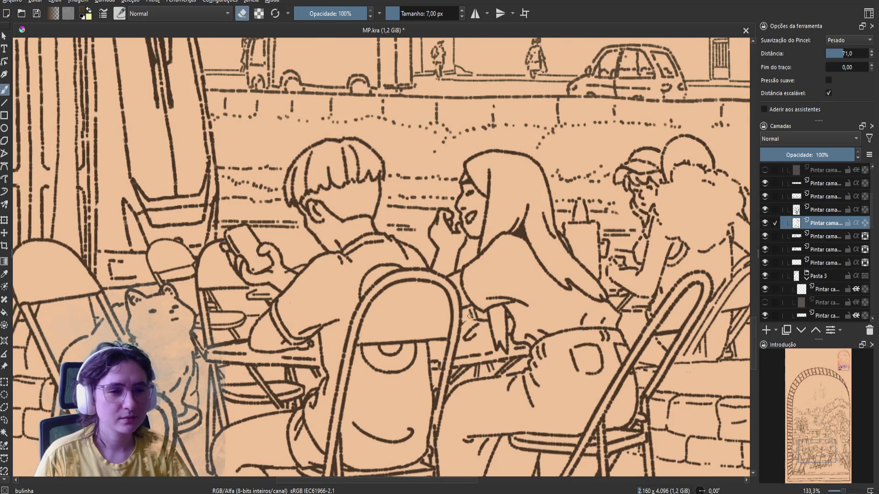
{"action": "key", "text": "e"}
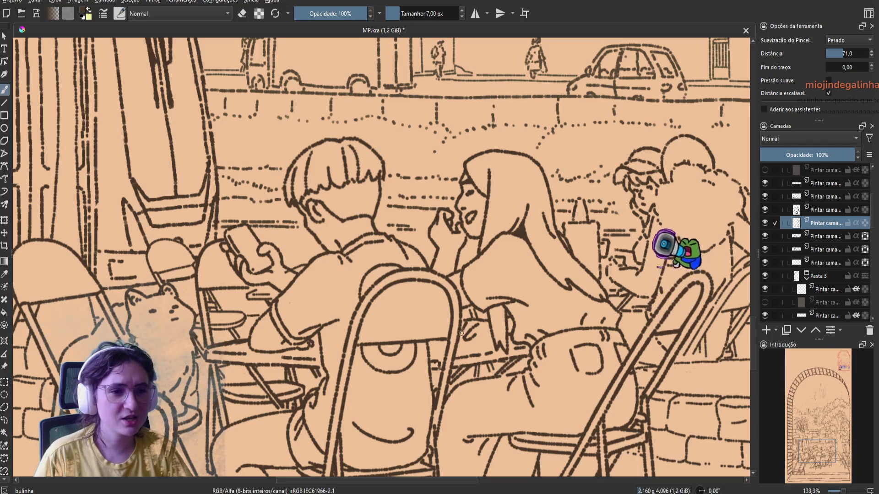
{"action": "key", "text": "ctrl+s"}
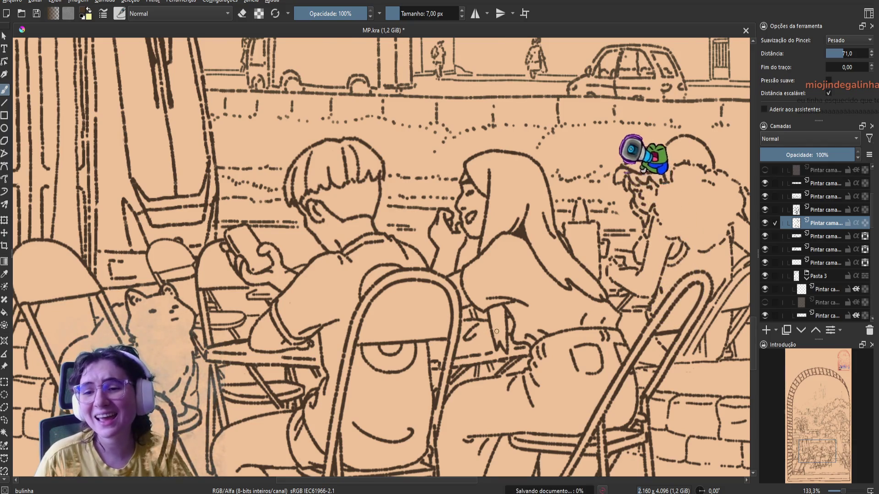
{"action": "key", "text": "m"}
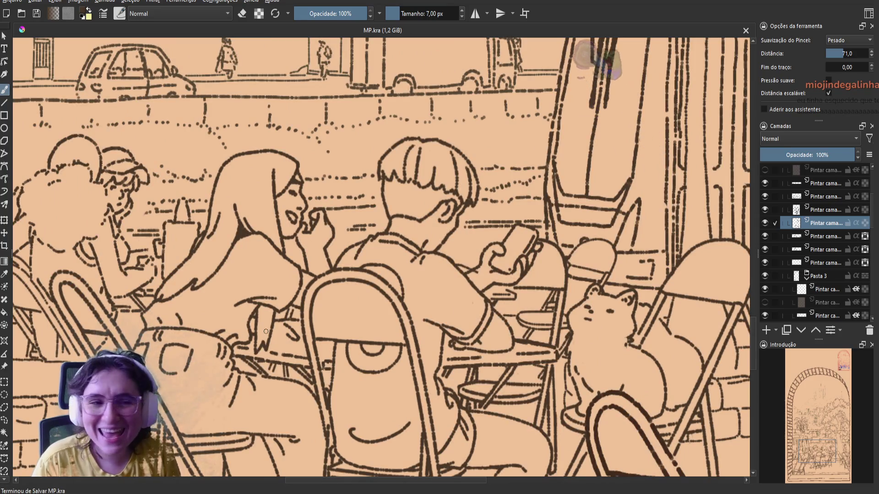
Redraw a small corrective ink stroke on the chair, check it mirrored, and save
{"action": "left_click_drag", "start_coordinate": [471, 294], "coordinate": [506, 286]}
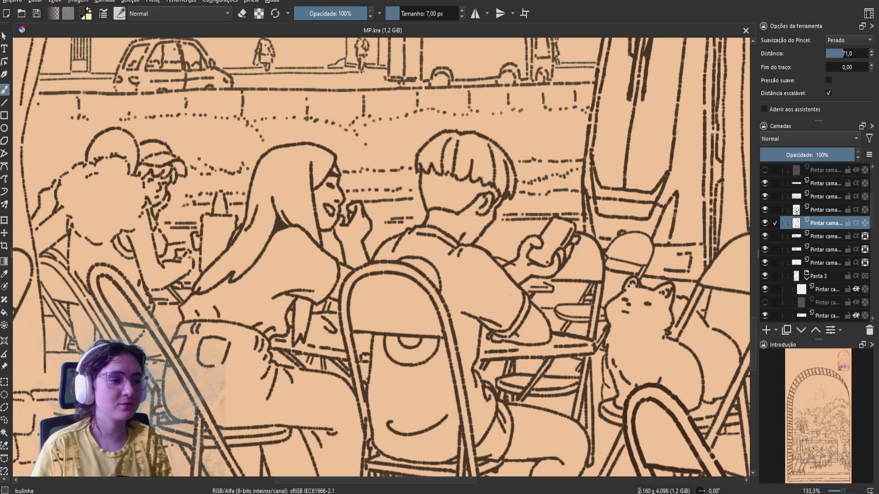
{"action": "scroll", "coordinate": [238, 399], "scroll_direction": "down", "scroll_amount": 3}
{"action": "scroll", "coordinate": [227, 409], "scroll_direction": "up", "scroll_amount": 3}
{"action": "key", "text": "m"}
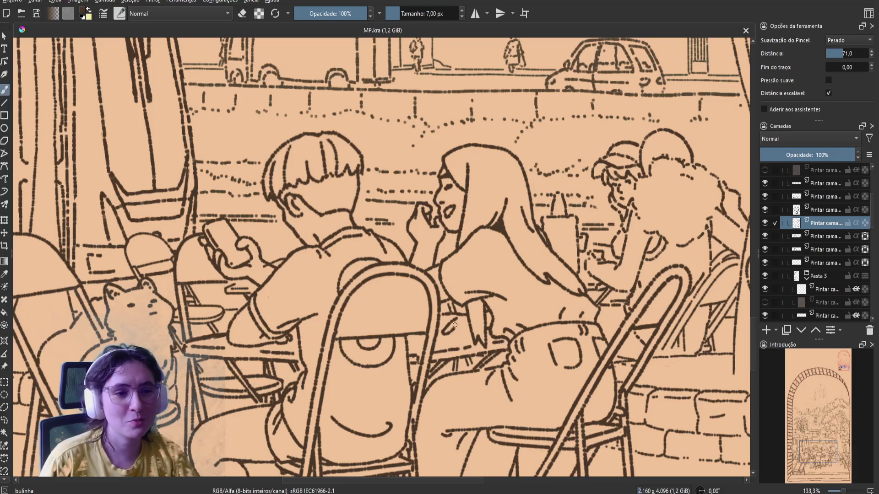
{"action": "left_click_drag", "start_coordinate": [462, 324], "coordinate": [458, 325]}
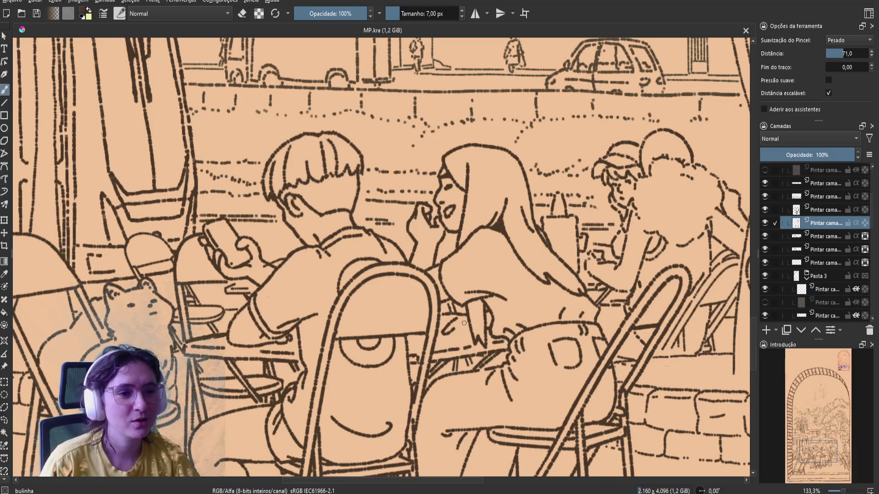
{"action": "key", "text": "ctrl+z"}
{"action": "left_click_drag", "start_coordinate": [468, 329], "coordinate": [459, 333]}
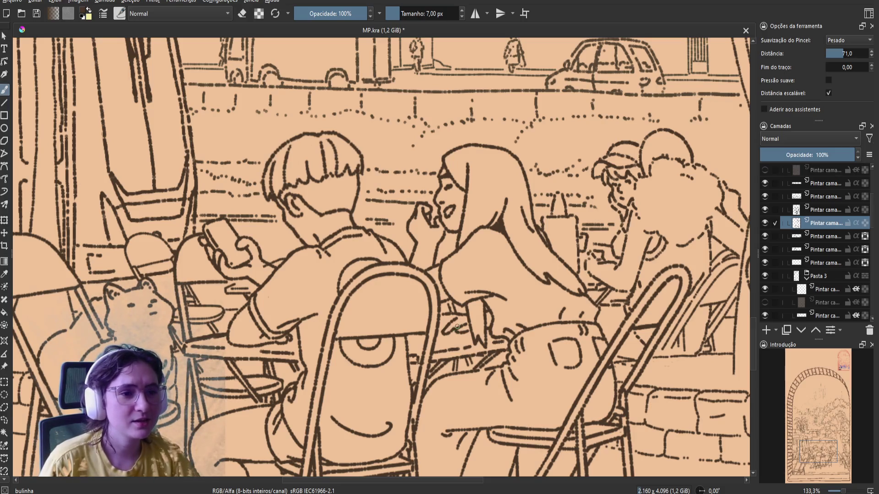
{"action": "key", "text": "m"}
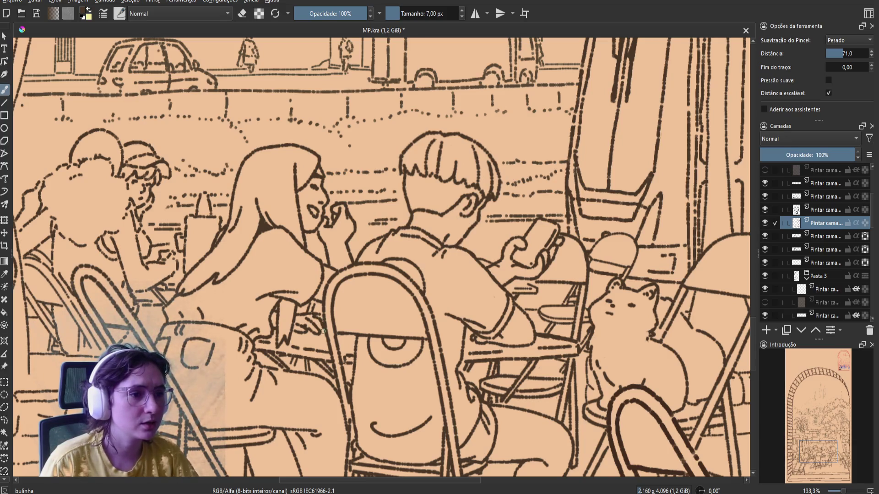
{"action": "key", "text": "m"}
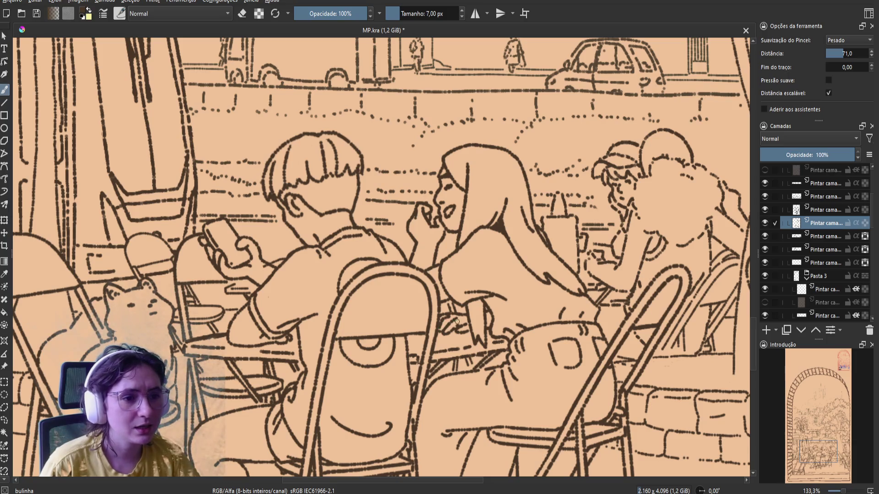
{"action": "key", "text": "ctrl+s"}
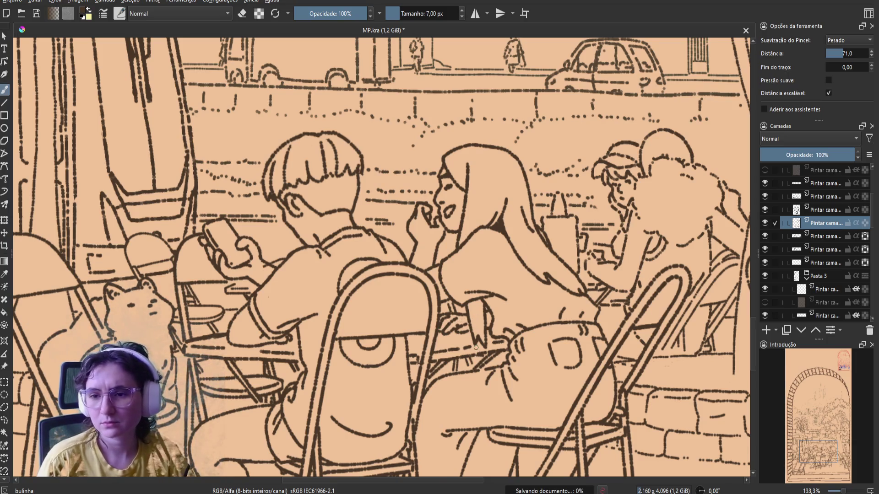
Erase a stray bit of ink near the arm and recheck the drawing in mirrored view
{"action": "key", "text": "m"}
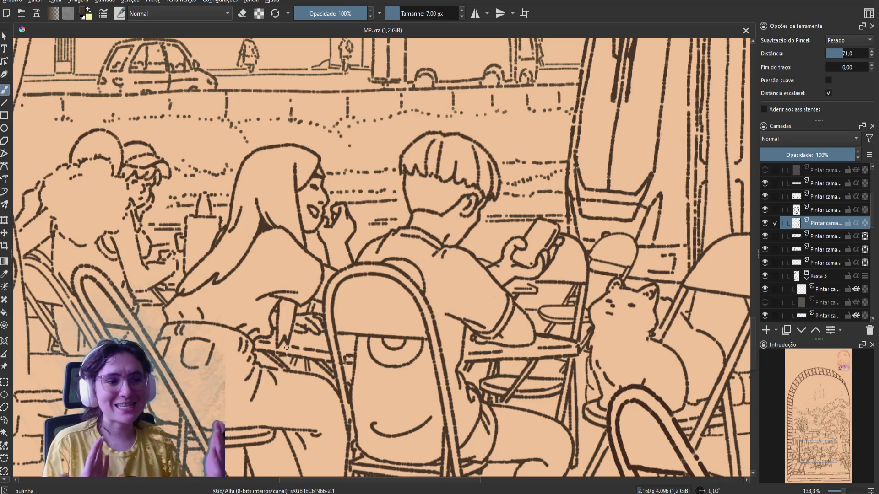
{"action": "key", "text": "e"}
{"action": "left_click_drag", "start_coordinate": [275, 312], "coordinate": [293, 316]}
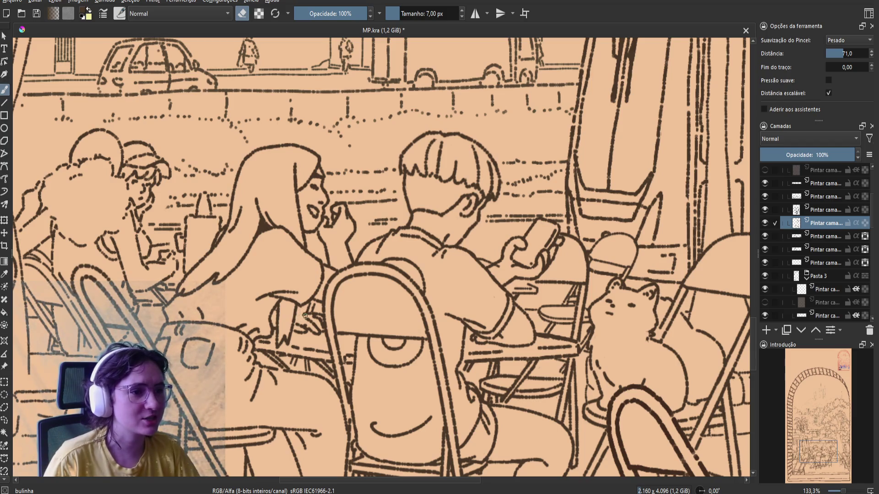
{"action": "key", "text": "e"}
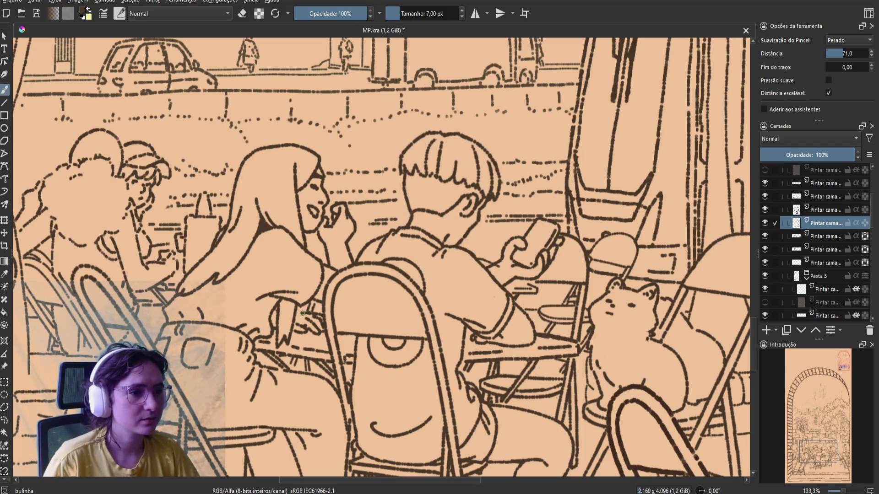
{"action": "key", "text": "m"}
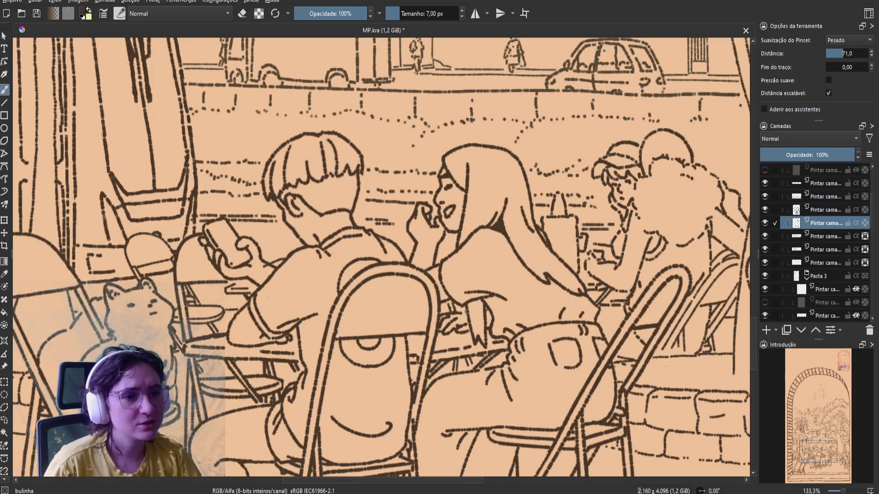
{"action": "key", "text": "e"}
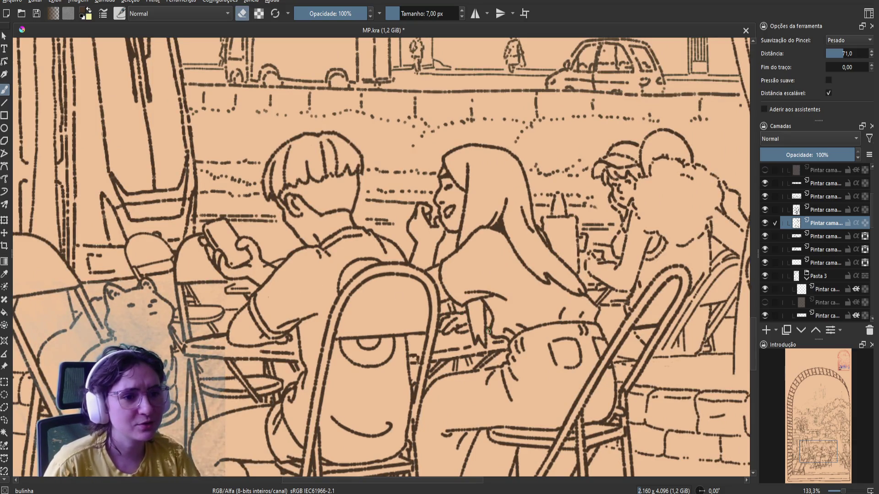
{"action": "key", "text": "e"}
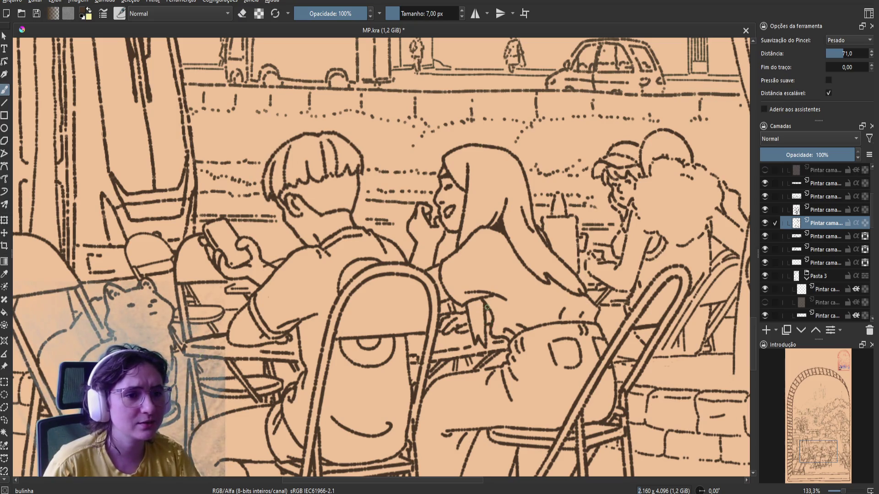
{"action": "key", "text": "m"}
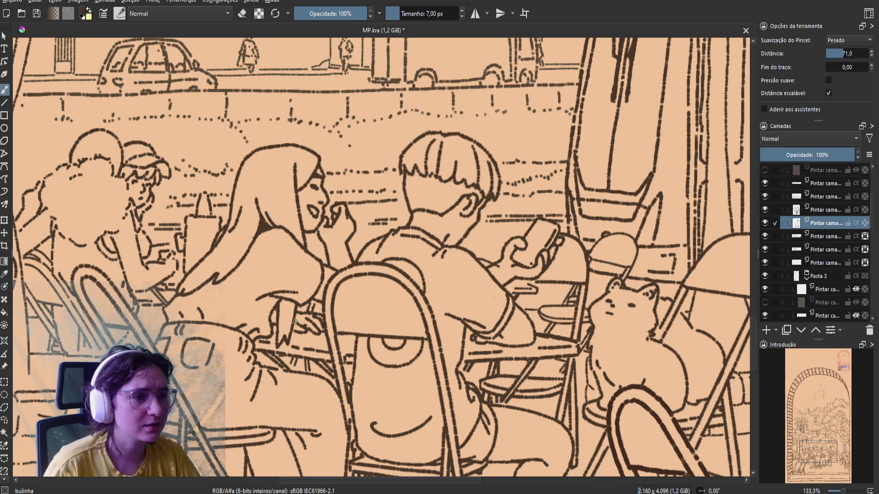
Save MP.kra, erase a small stray line near the hand, mirror the view, and save again
{"action": "key", "text": "ctrl+s"}
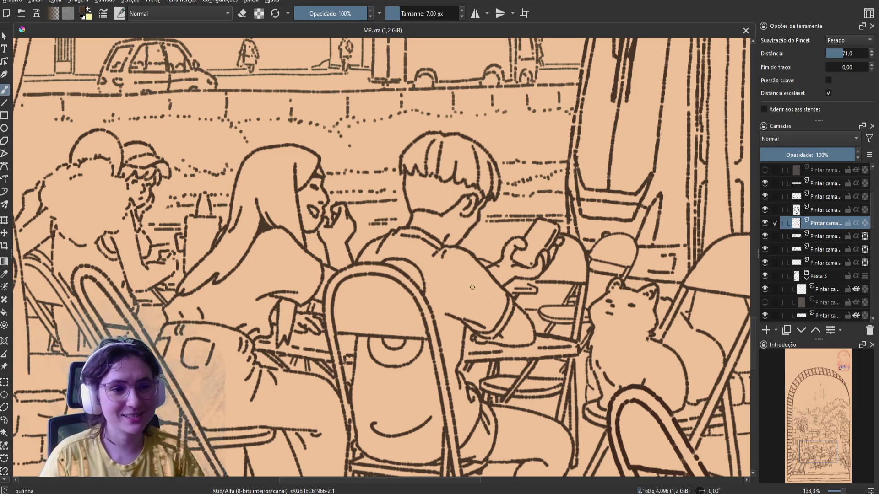
{"action": "key", "text": "e"}
{"action": "left_click_drag", "start_coordinate": [533, 277], "coordinate": [528, 271]}
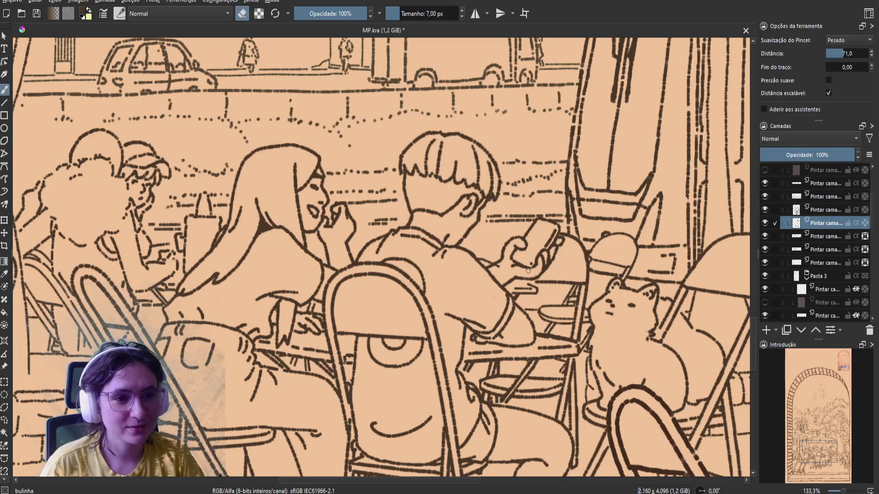
{"action": "key", "text": "m"}
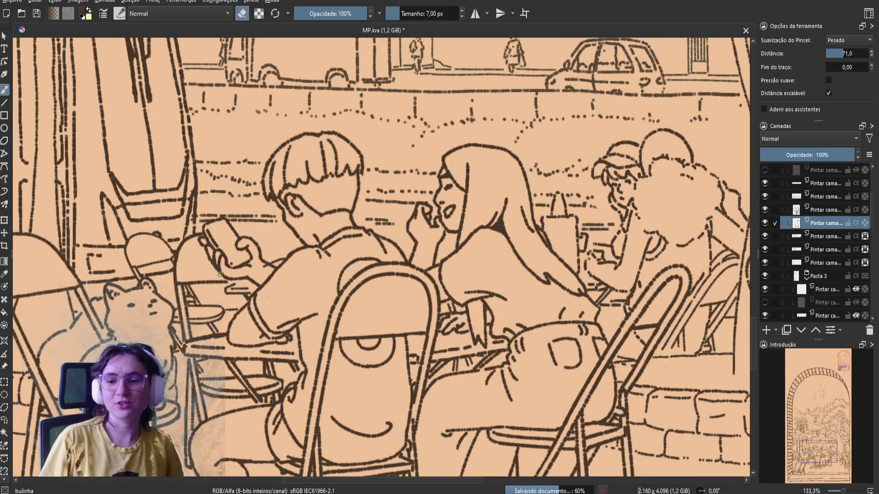
{"action": "key", "text": "ctrl+s"}
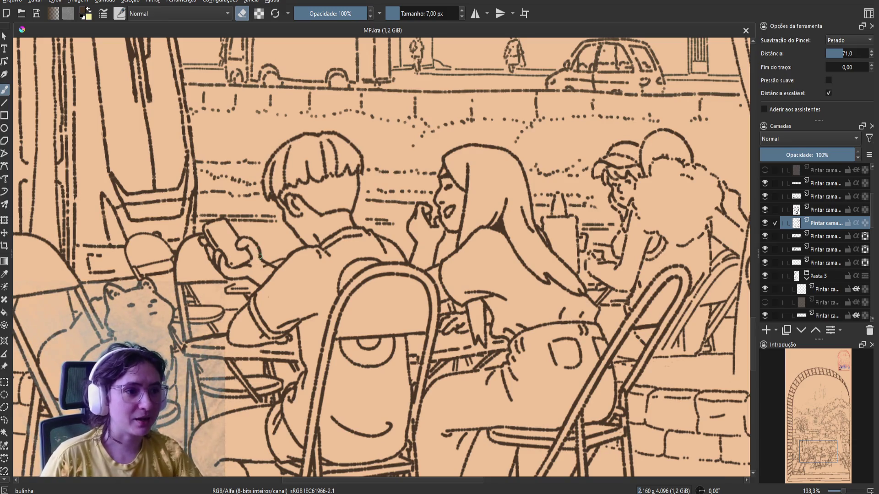
Switch back to painting, add a small touch-up, save, and review it in mirrored view
{"action": "key", "text": "e"}
{"action": "left_click", "coordinate": [245, 278]}
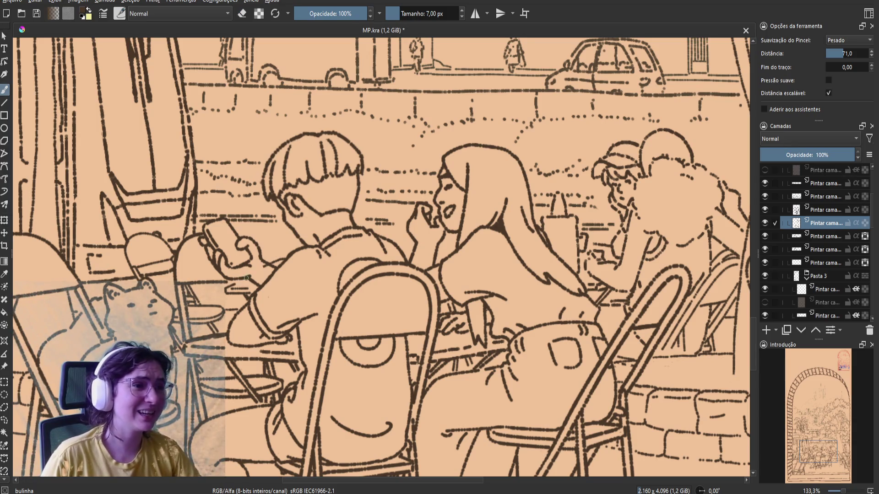
{"action": "key", "text": "ctrl+s"}
{"action": "key", "text": "m"}
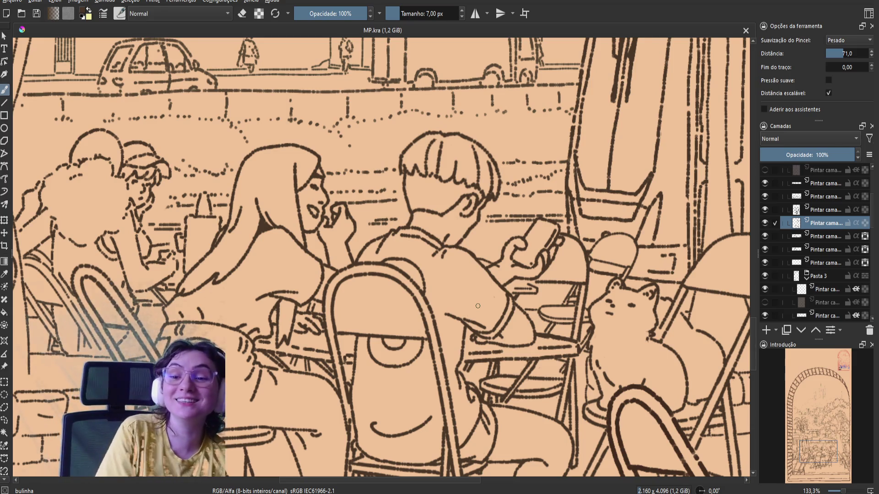
{"action": "key", "text": "m"}
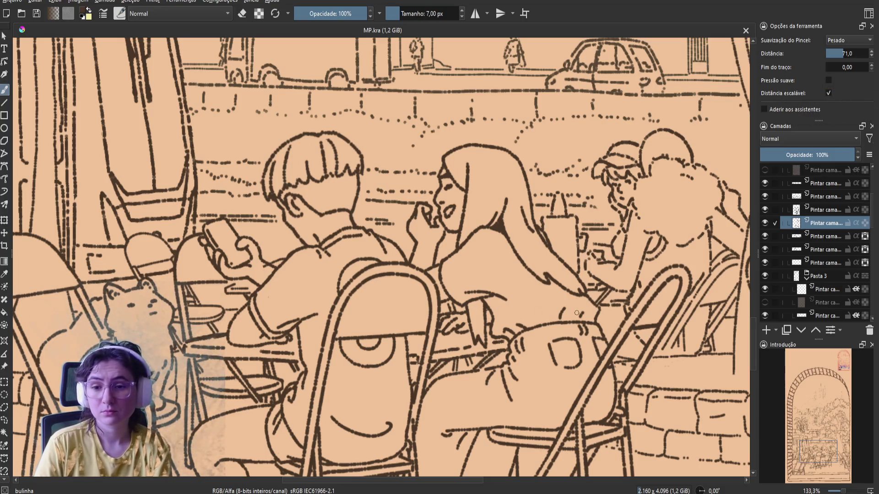
Shift the café drawing slightly left and up in the view
{"action": "left_click_drag", "start_coordinate": [592, 310], "coordinate": [542, 300]}
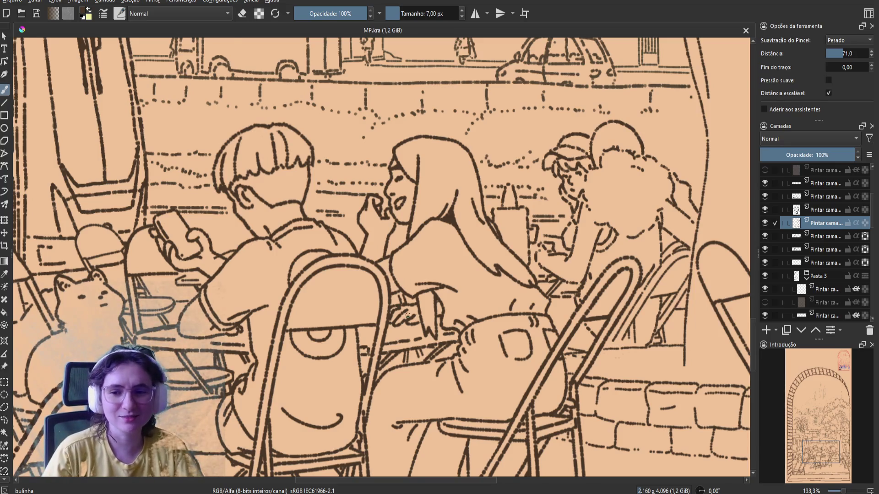
Erase the stray marks near the figure's hand, save MP.kra, and begin rotating the view upright
{"action": "key", "text": "ctrl+bracketright"}
{"action": "key", "text": "ctrl+bracketright"}
{"action": "key", "text": "ctrl+bracketright"}
{"action": "key", "text": "e"}
{"action": "mouse_move", "coordinate": [336, 285]}
{"action": "left_mouse_down"}
{"action": "mouse_move", "coordinate": [337, 292]}
{"action": "mouse_move", "coordinate": [338, 272]}
{"action": "mouse_move", "coordinate": [318, 273]}
{"action": "left_mouse_up"}
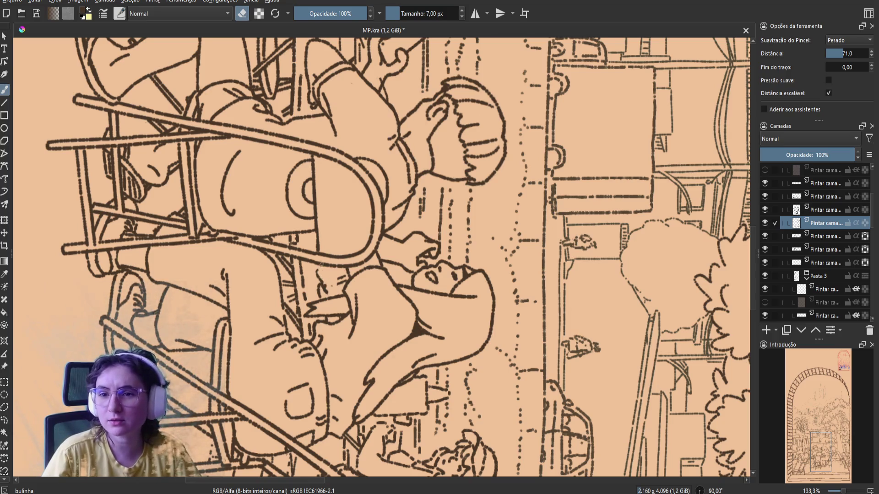
{"action": "left_click_drag", "start_coordinate": [318, 271], "coordinate": [317, 285]}
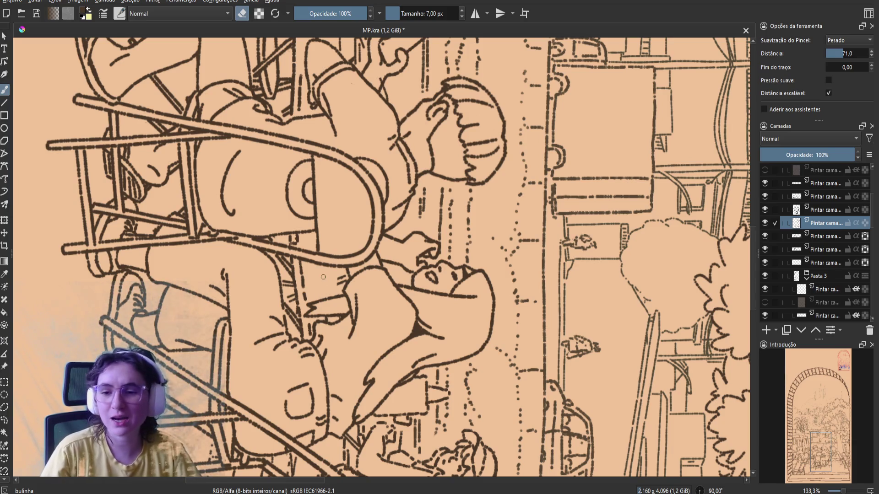
{"action": "key", "text": "ctrl+s"}
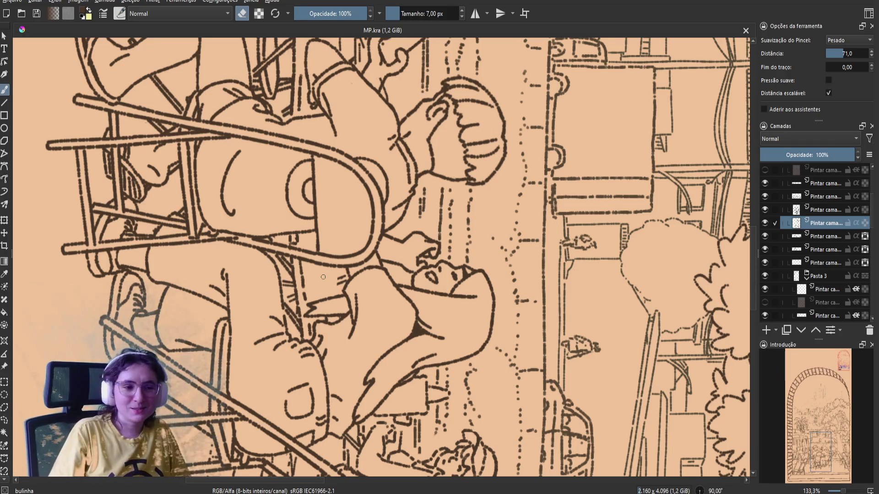
{"action": "key", "text": "4"}
{"action": "key", "text": "4"}
{"action": "key", "text": "4"}
{"action": "key", "text": "5"}
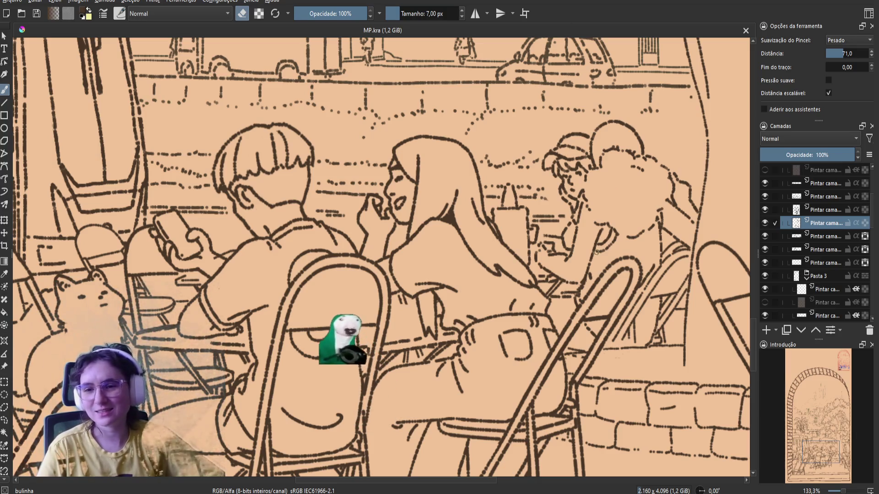
Zoom out to see the whole upright café scene with the cat and street
{"action": "key", "text": "minus"}
{"action": "key", "text": "minus"}
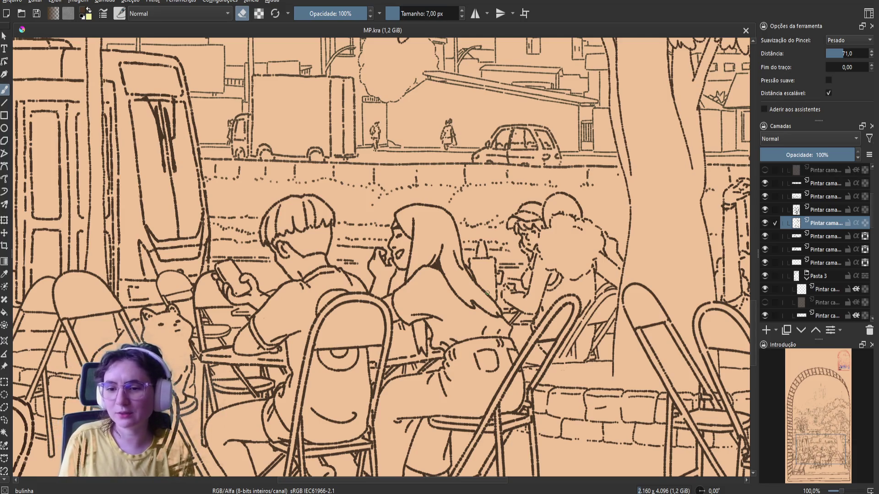
Erase a patch over the left chairs, save MP.kra, and switch the brush back to inking
{"action": "left_click", "coordinate": [409, 333]}
{"action": "key", "text": "ctrl+s"}
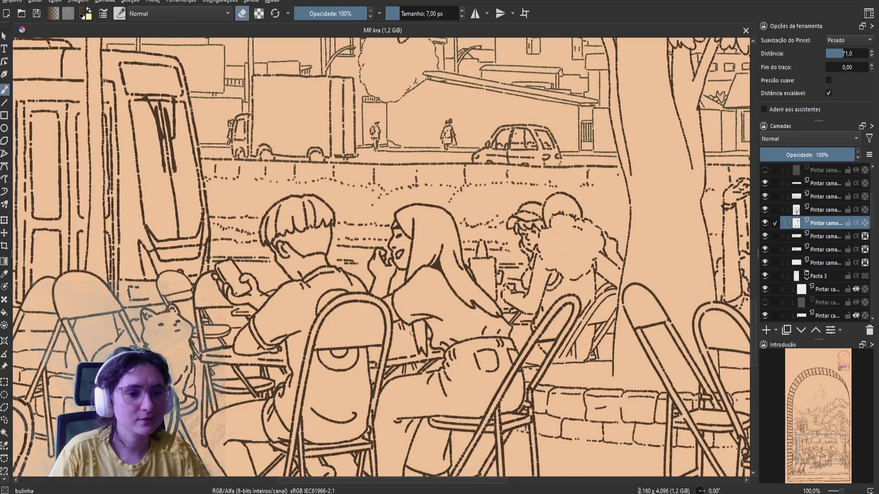
{"action": "key", "text": "e"}
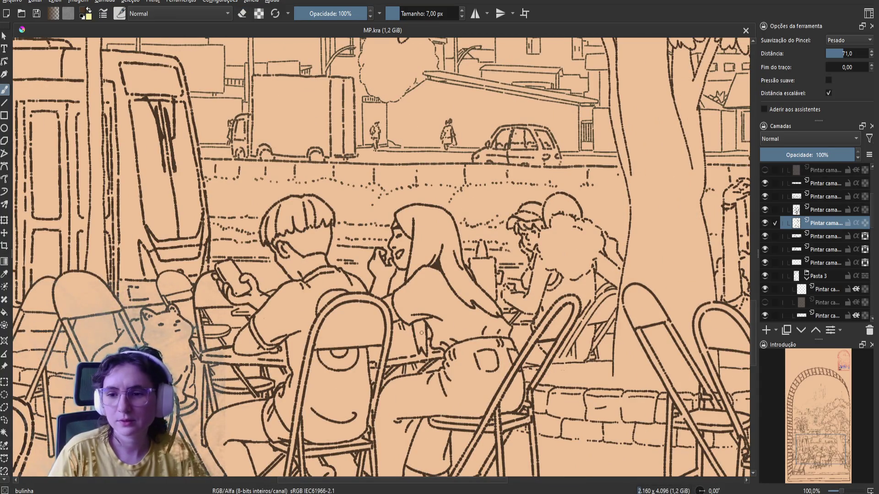
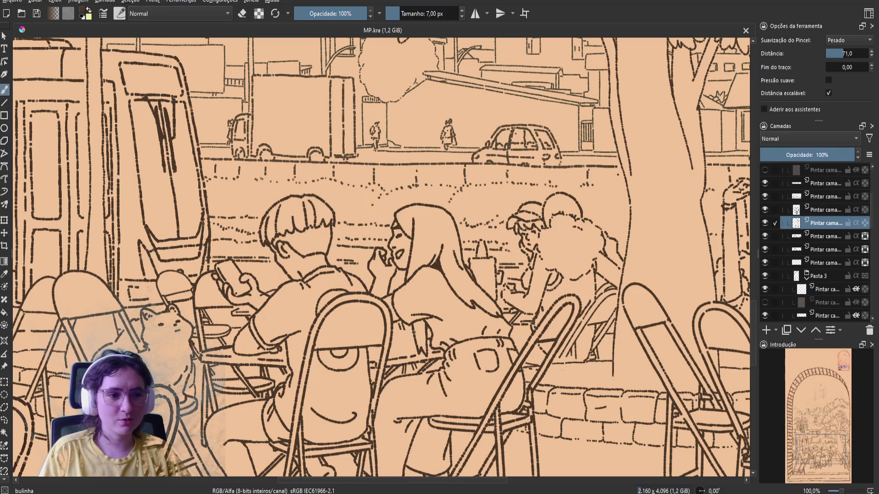
Erase the small stray mark in the café line art, then save MP.kra
{"action": "key", "text": "e"}
{"action": "left_click_drag", "start_coordinate": [429, 324], "coordinate": [426, 329]}
{"action": "key", "text": "e"}
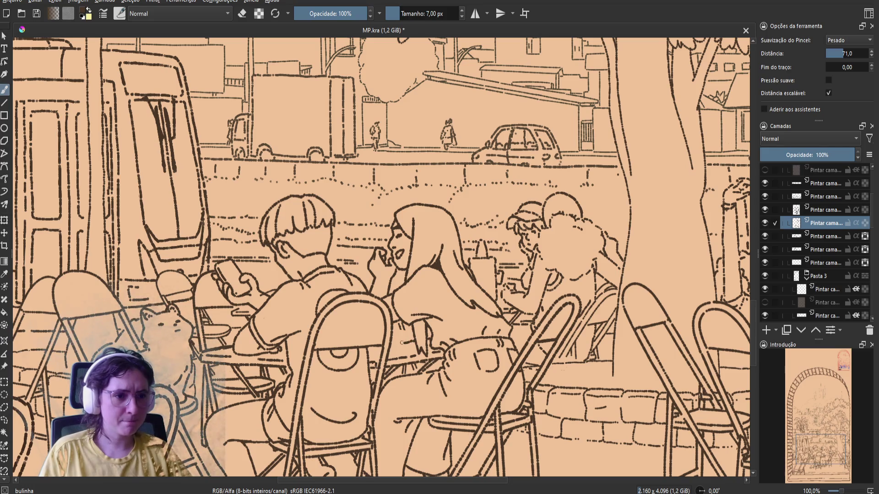
{"action": "key", "text": "ctrl+s"}
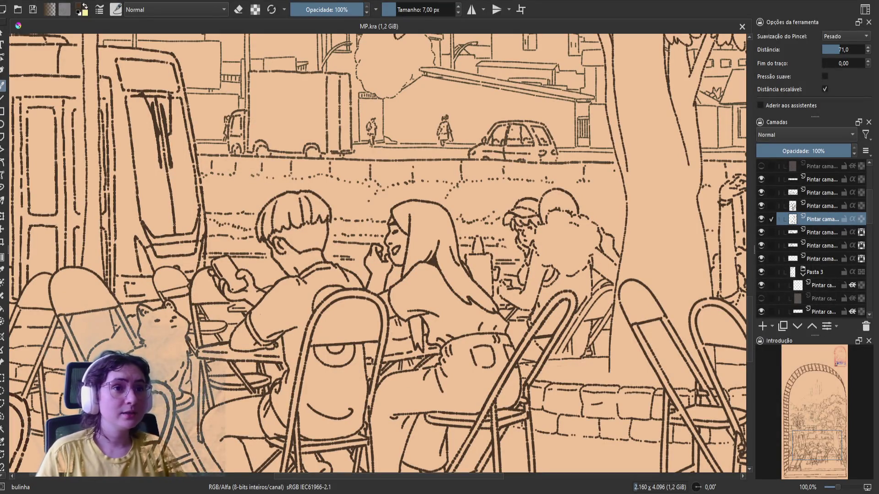
Nudge the canvas view and add a short dark stroke near the central table
{"action": "left_click_drag", "start_coordinate": [459, 288], "coordinate": [470, 296]}
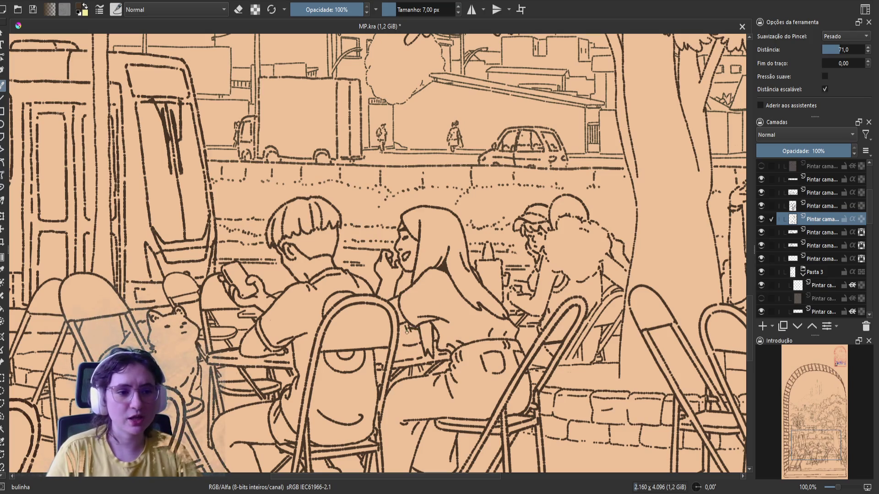
{"action": "left_click_drag", "start_coordinate": [412, 339], "coordinate": [403, 344]}
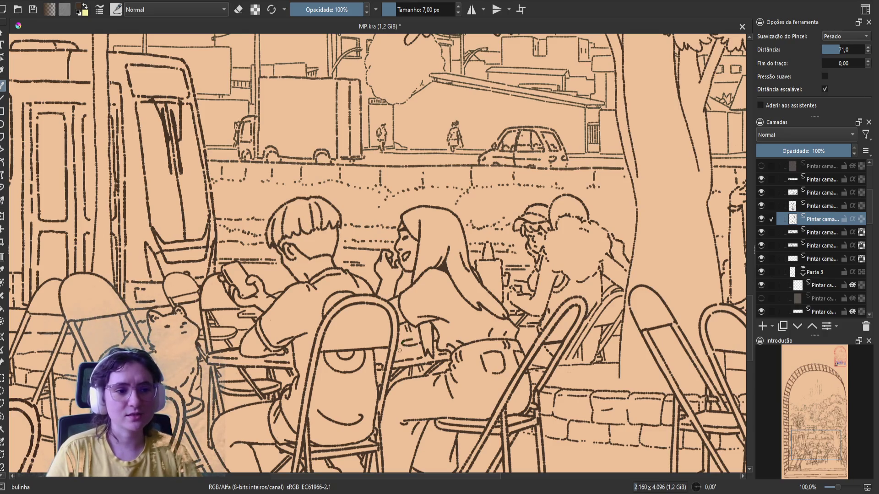
Check the touch-ups in a mirrored view, save MP.kra, and restore the normal view
{"action": "key", "text": "m"}
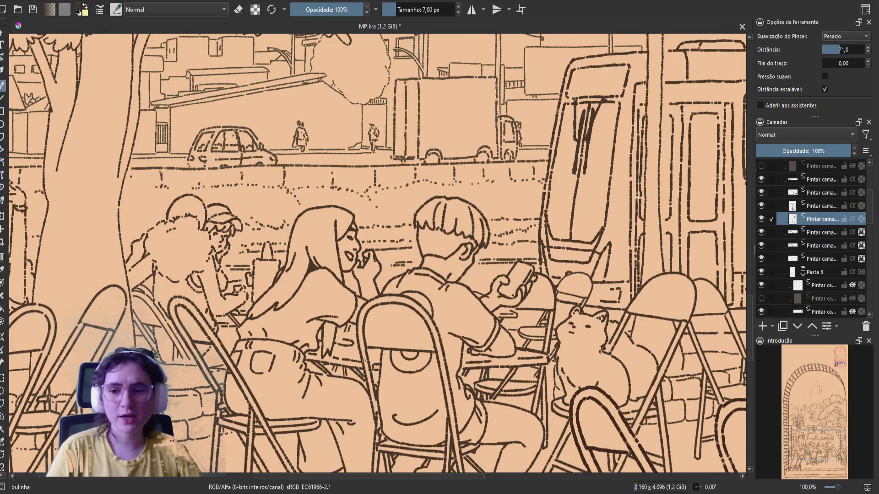
{"action": "key", "text": "e"}
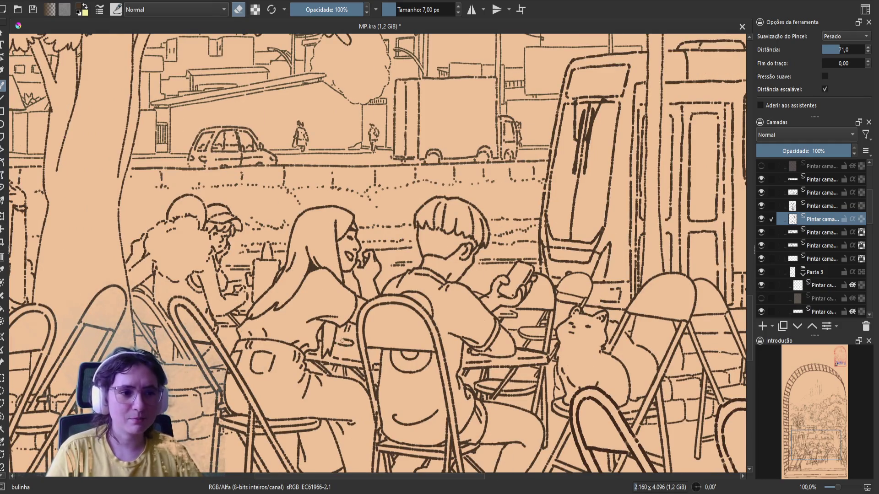
{"action": "key", "text": "e"}
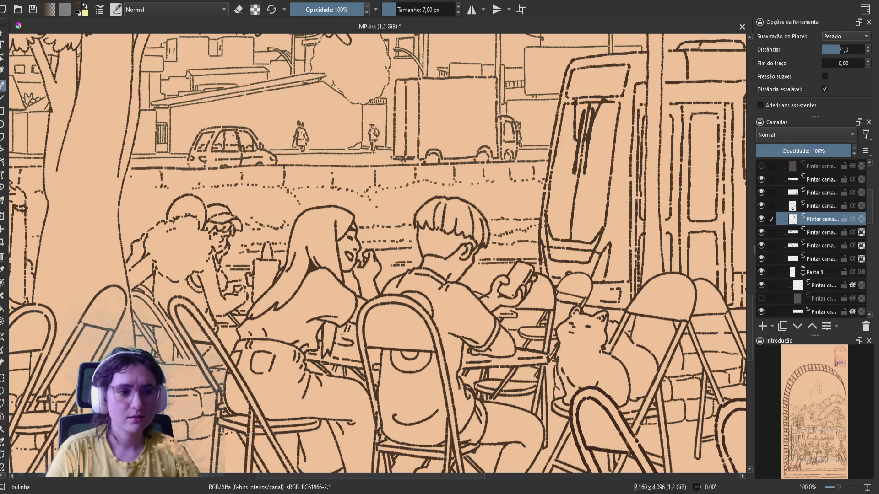
{"action": "key", "text": "e"}
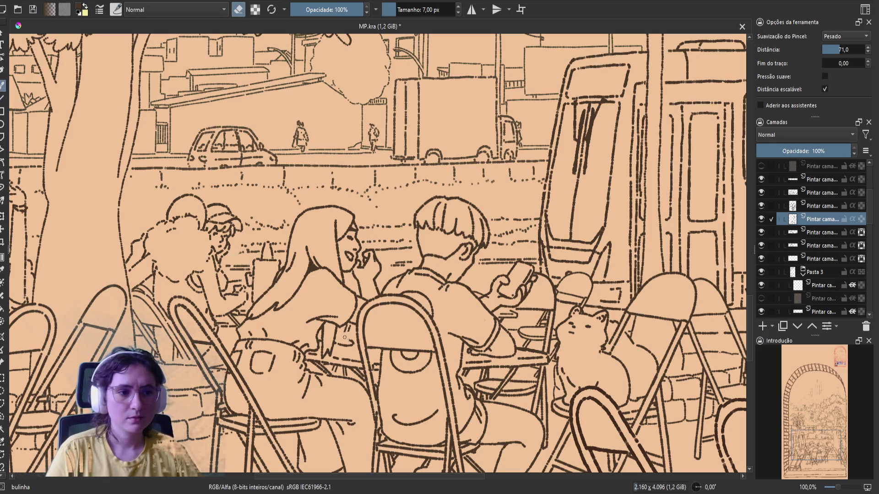
{"action": "key", "text": "e"}
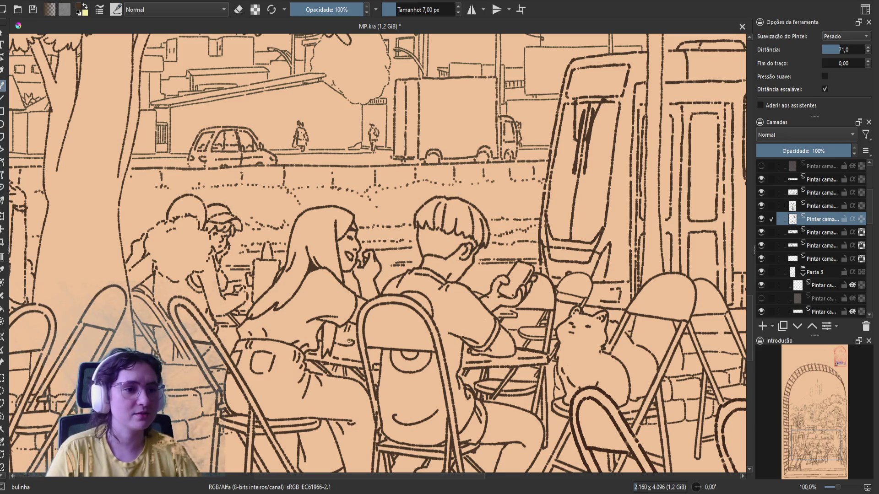
{"action": "key", "text": "ctrl+s"}
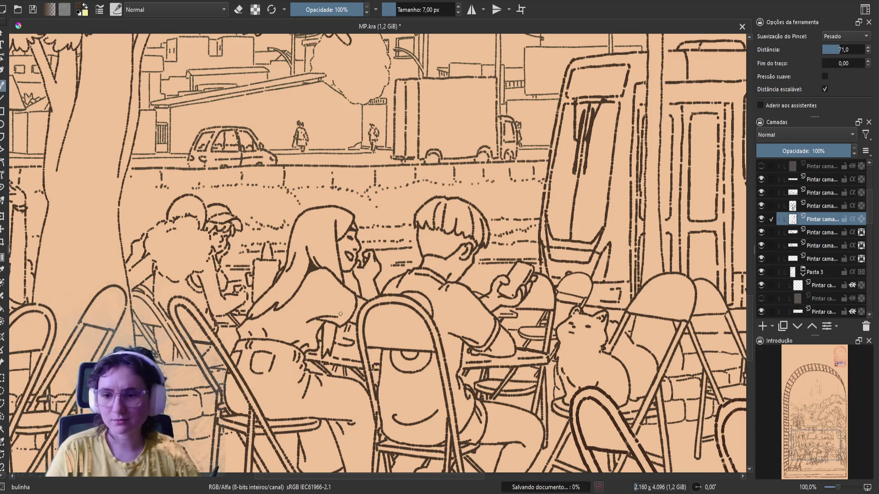
{"action": "key", "text": "m"}
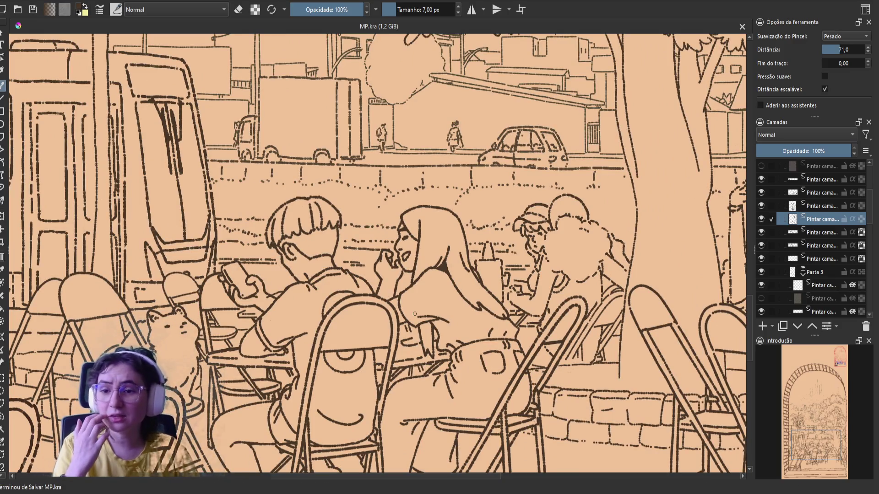